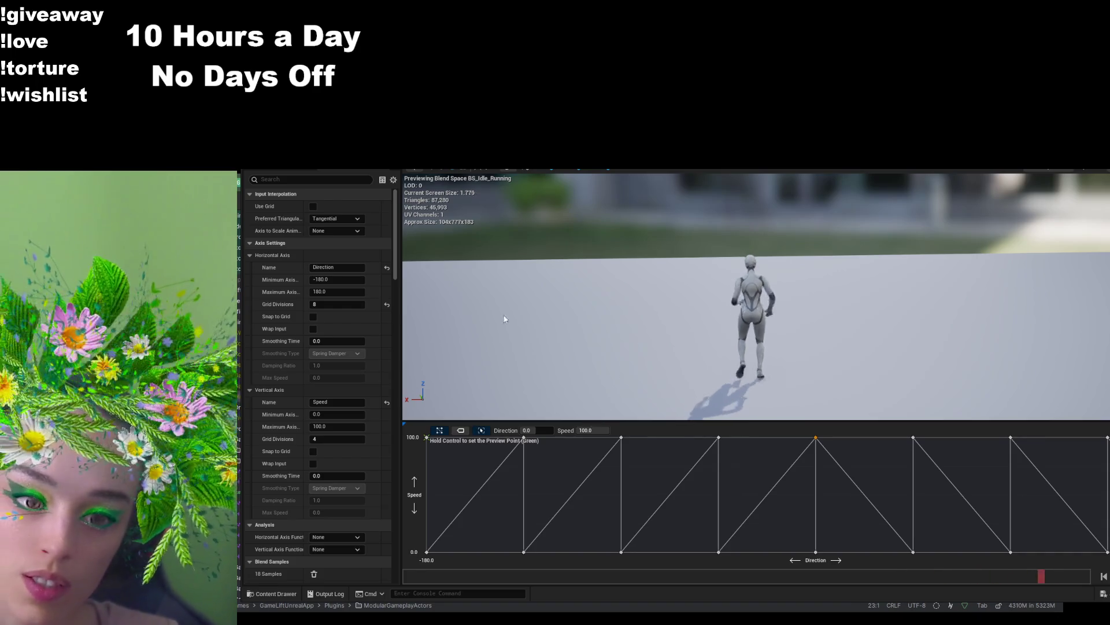
- Return to ABP_Unarmed, go back up to the Locomotion state machine and enter its Walk / Run state
key("ctrl+Tab")
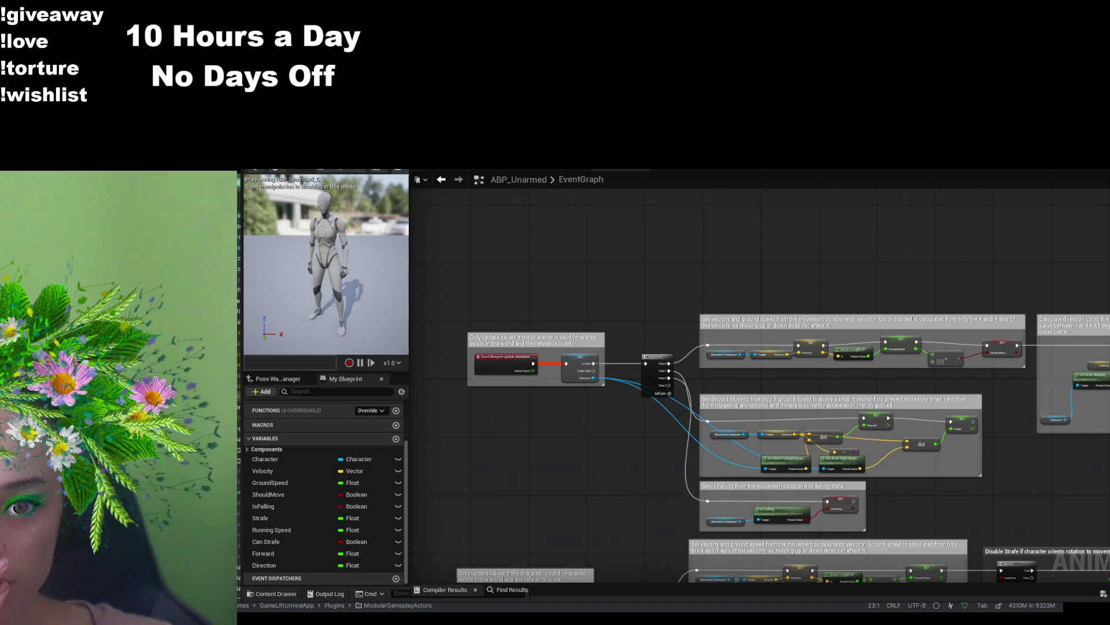
key("alt+Left")
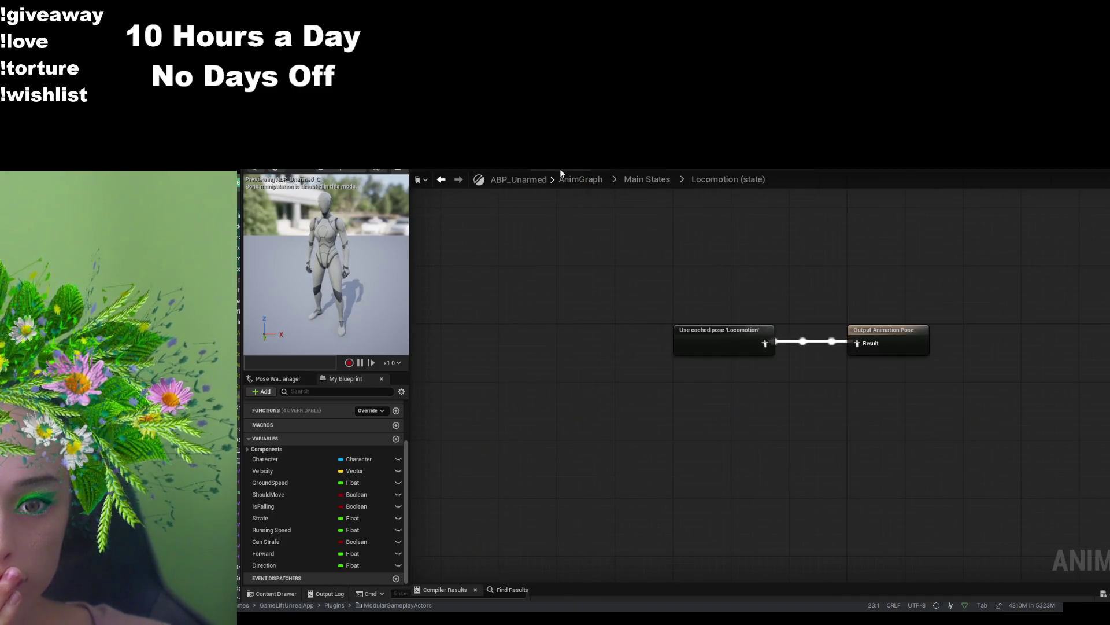
key("alt+Left")
key("alt+Left")
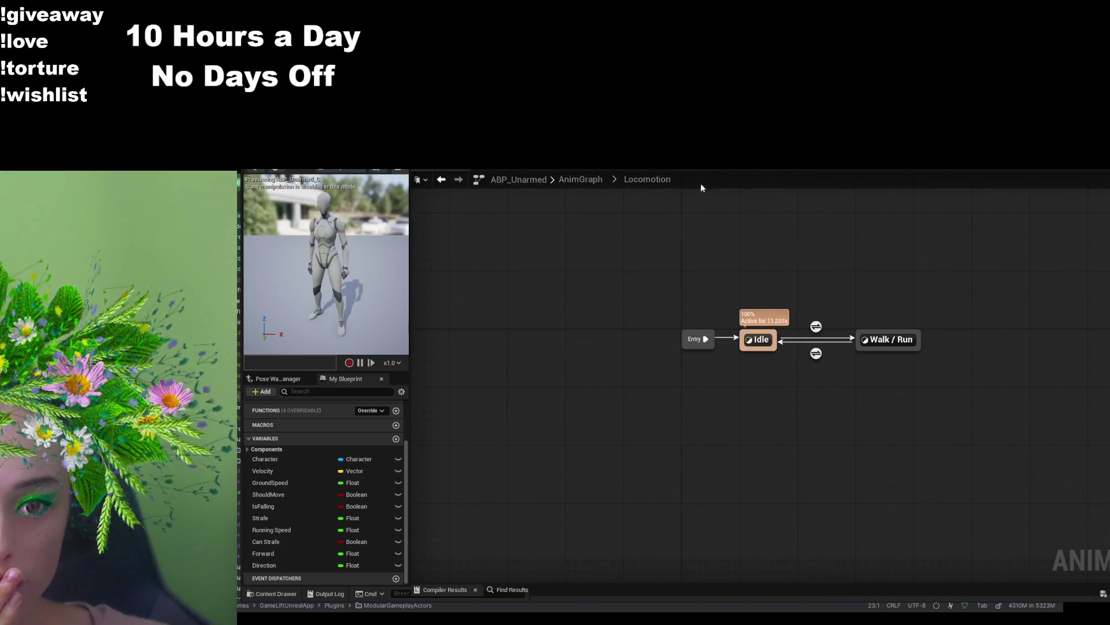
double_click(887, 337)
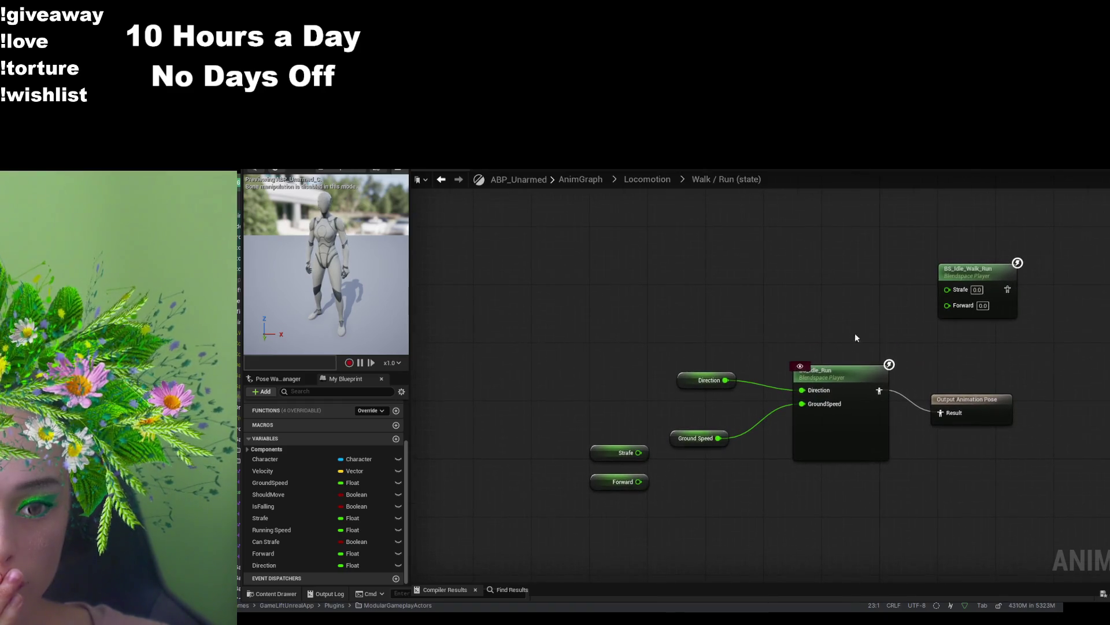
left_click(292, 593)
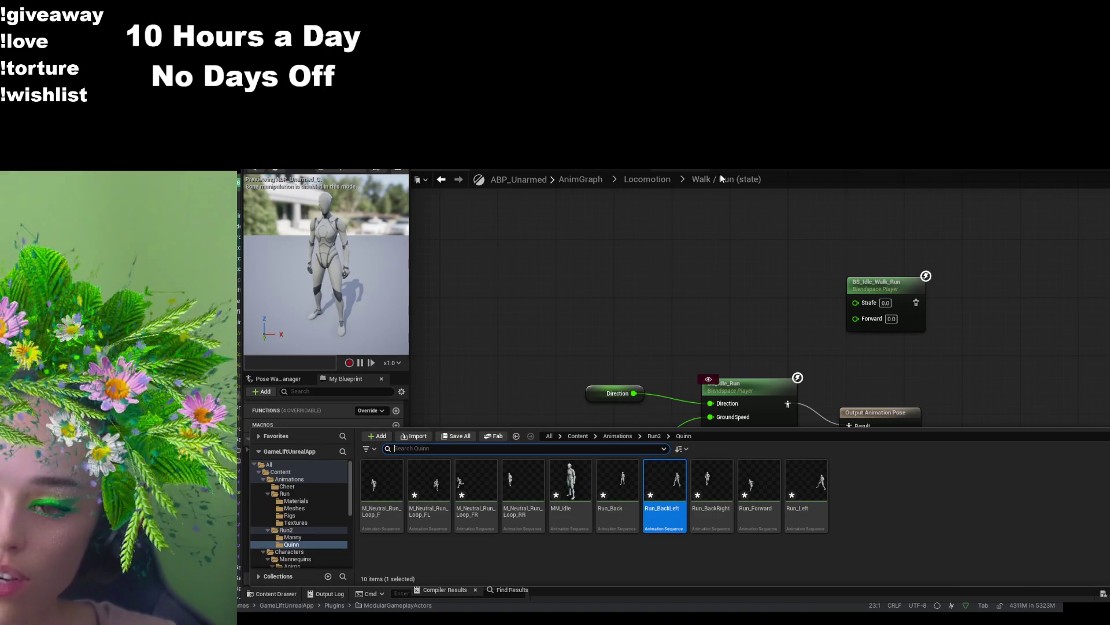
- Open BS_Idle_Running and set its Speed axis maximum to 500
double_click(746, 384)
left_click(340, 425)
type("500")
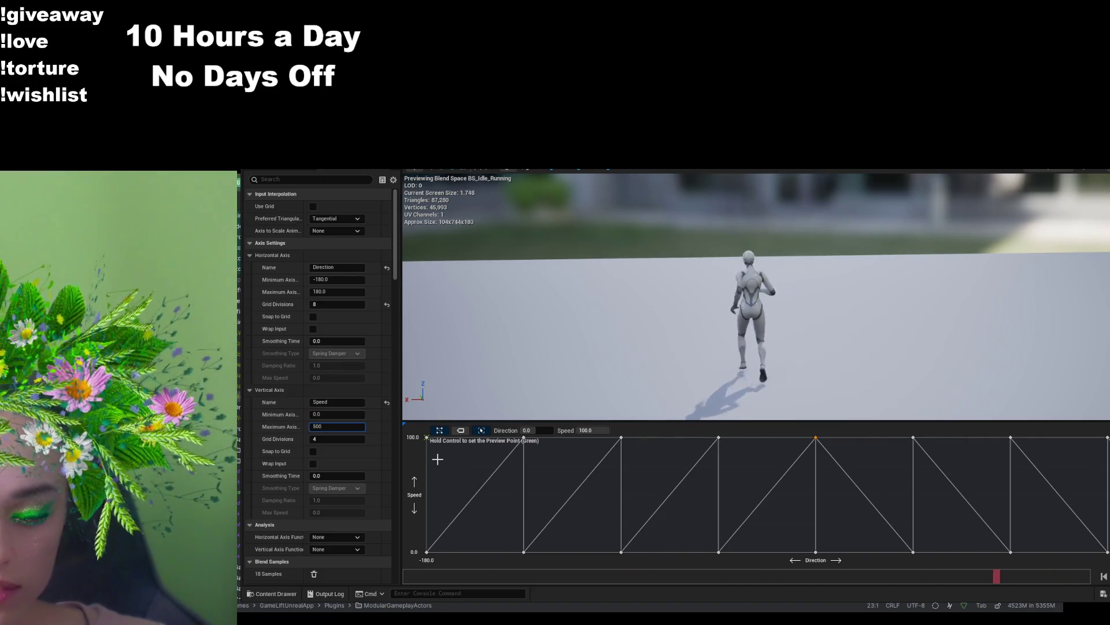
key("Return")
- Drag all eight running samples, left to right, up to the Speed 500 row
left_click_drag(426, 529, 426, 437)
left_click_drag(525, 527, 524, 438)
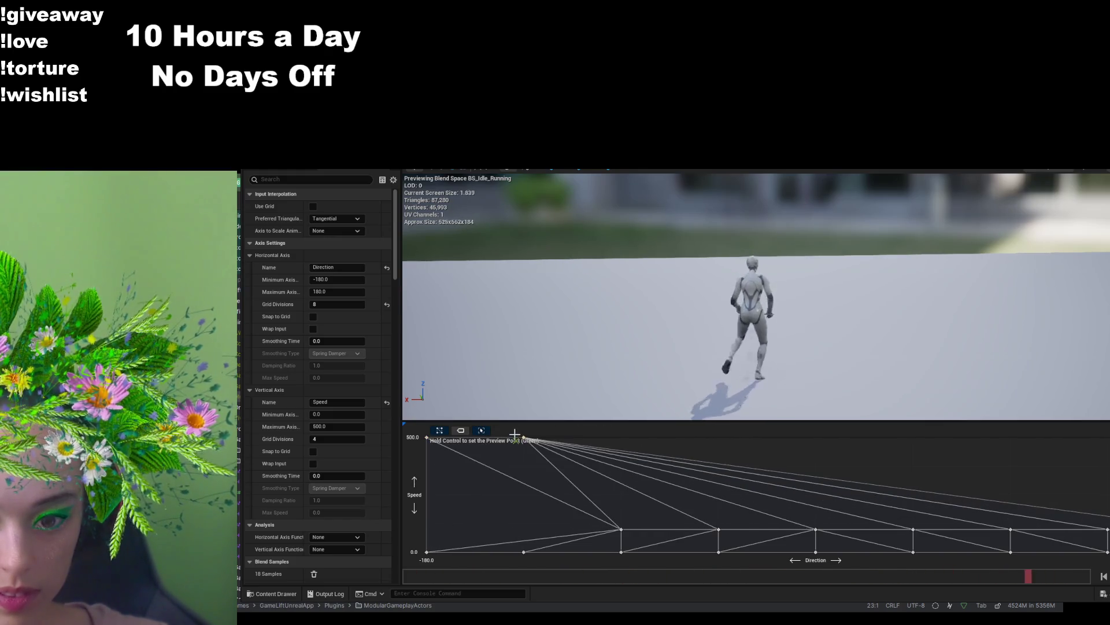
left_click_drag(619, 528, 621, 438)
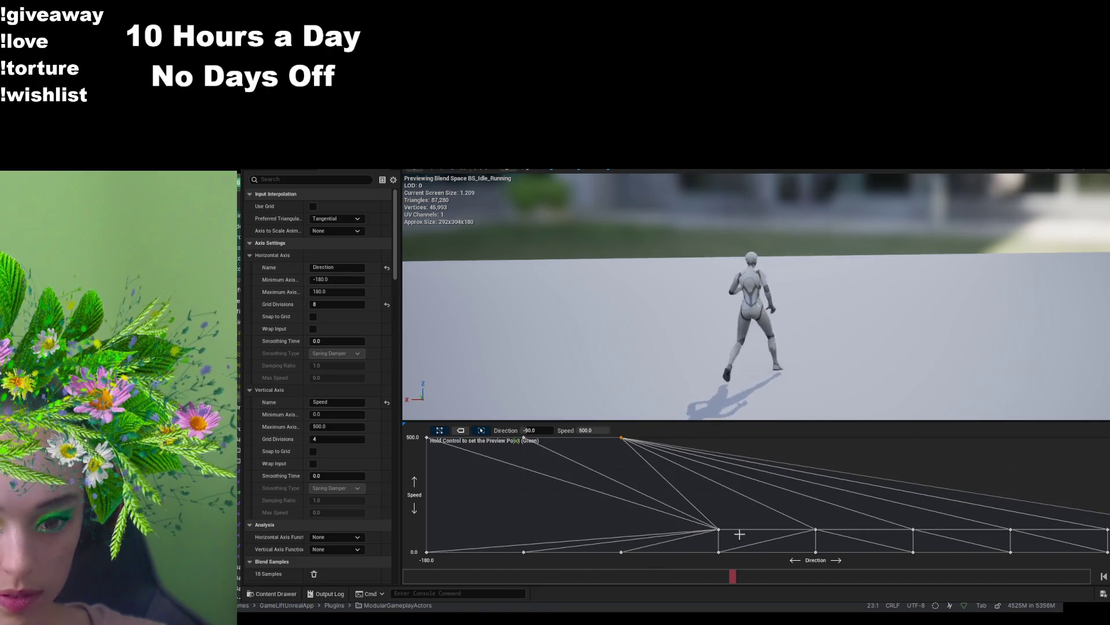
left_click_drag(719, 528, 719, 438)
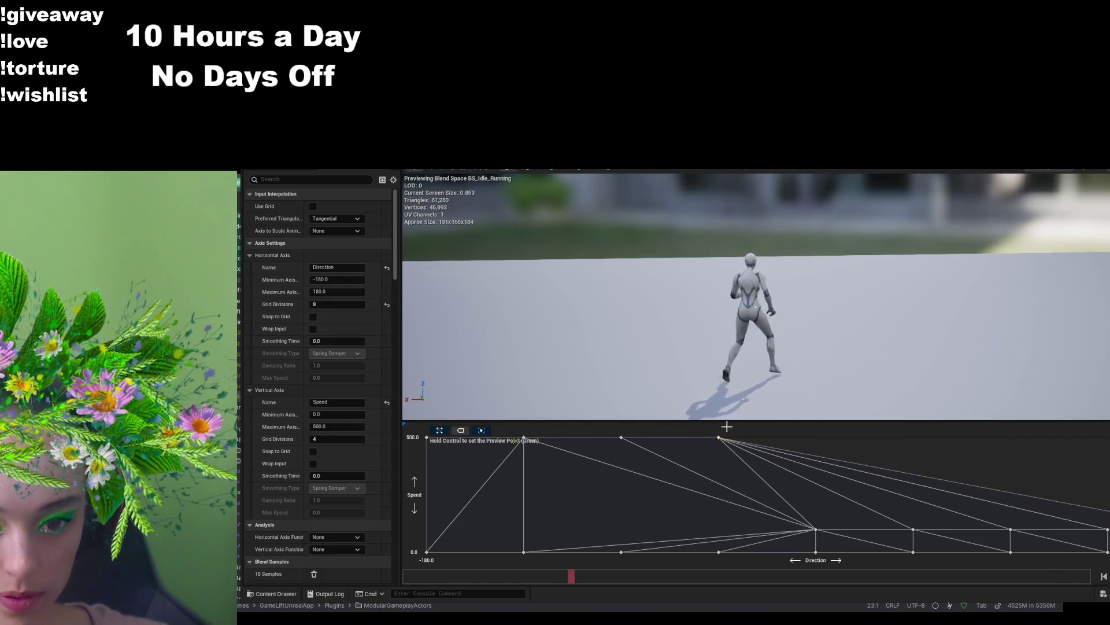
left_click_drag(814, 528, 816, 438)
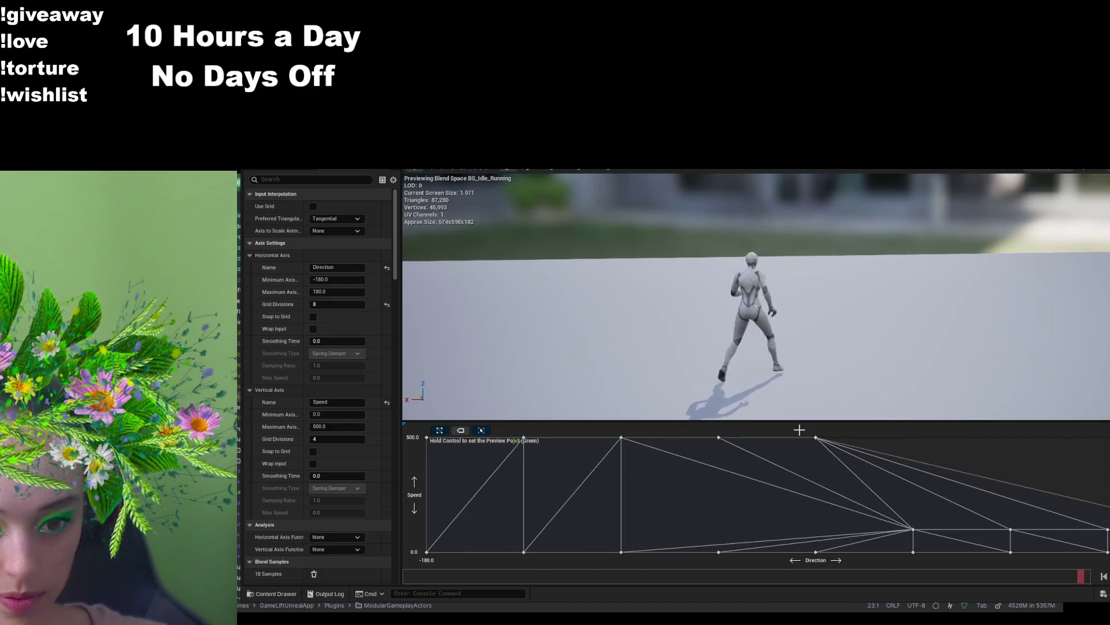
left_click_drag(913, 528, 902, 423)
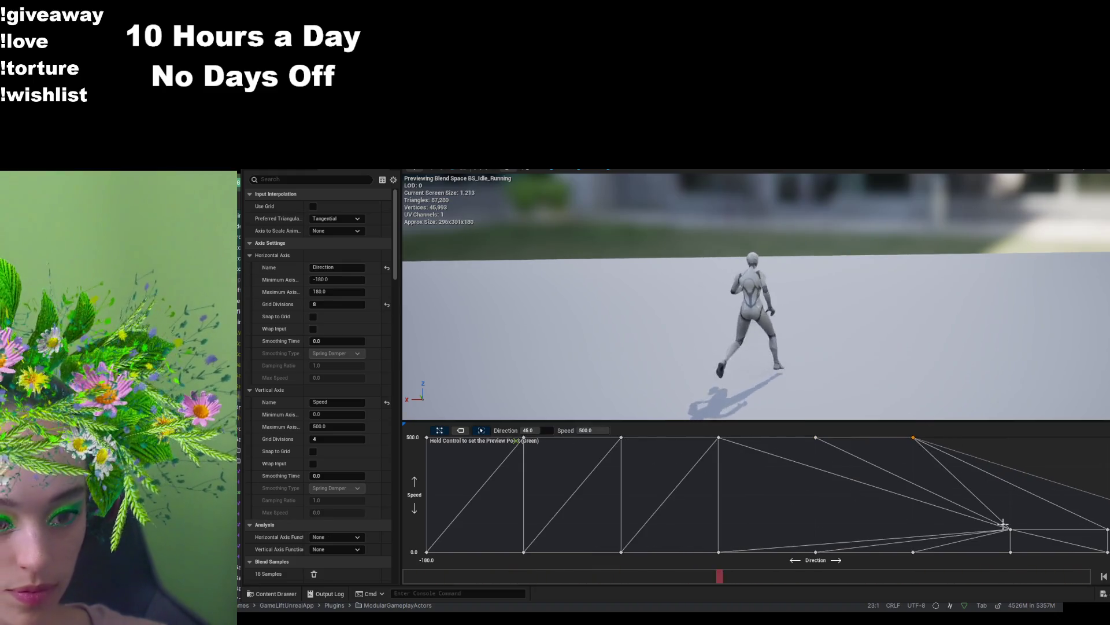
left_click_drag(1011, 528, 1012, 436)
left_click_drag(1107, 529, 1106, 427)
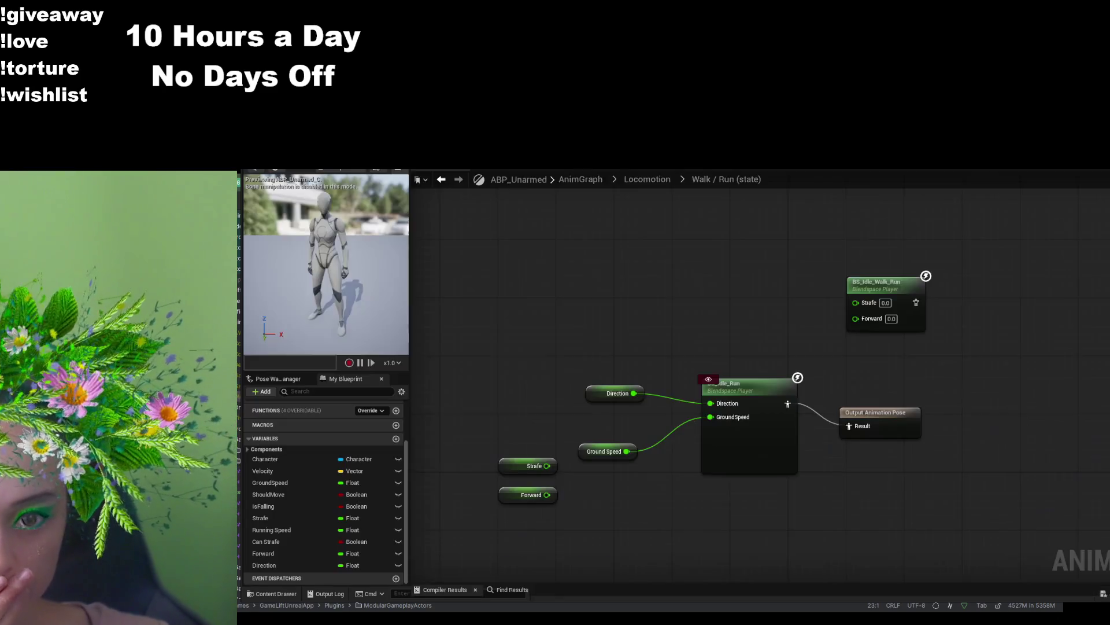
key("ctrl+Tab")
left_click(272, 593)
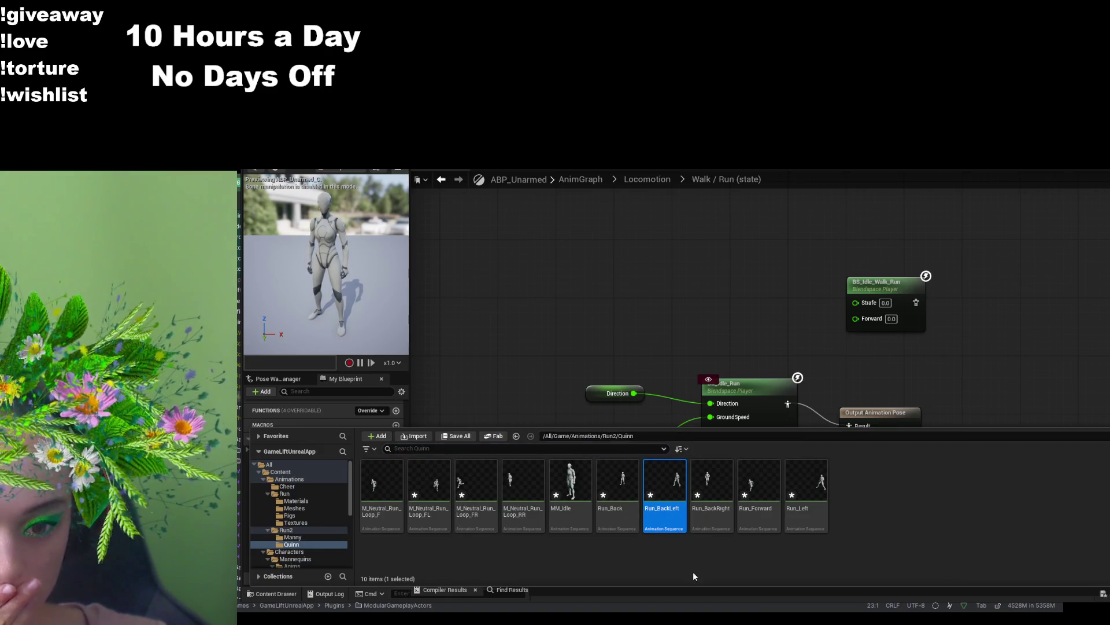
- Browse to the Animations folder and place a BS_Idle_Running player in the Walk / Run graph
left_click(625, 437)
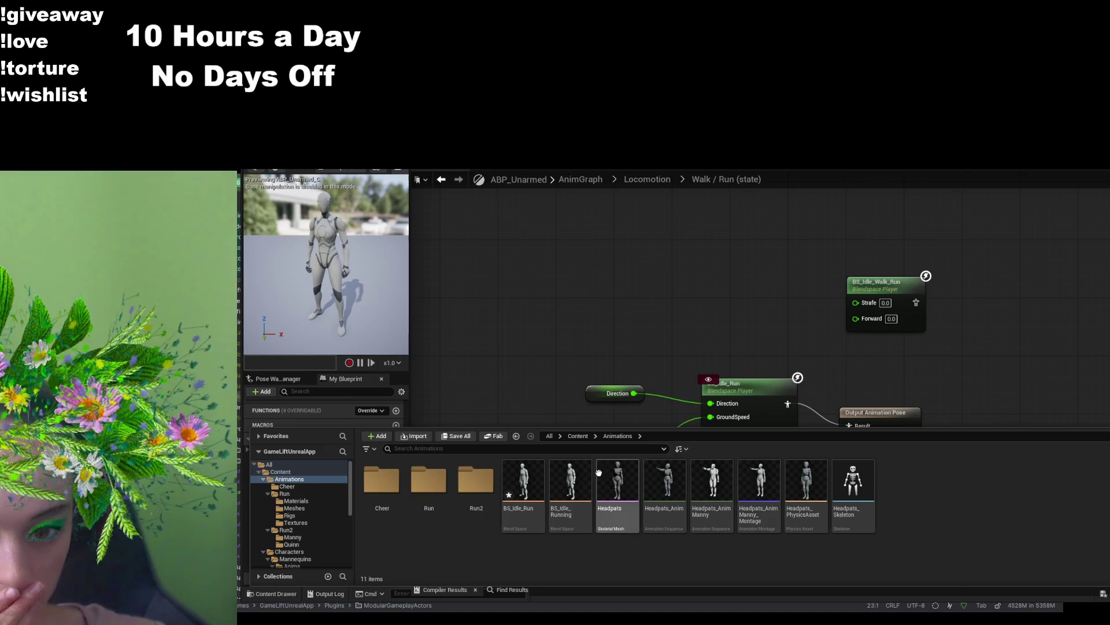
left_click(578, 436)
double_click(382, 480)
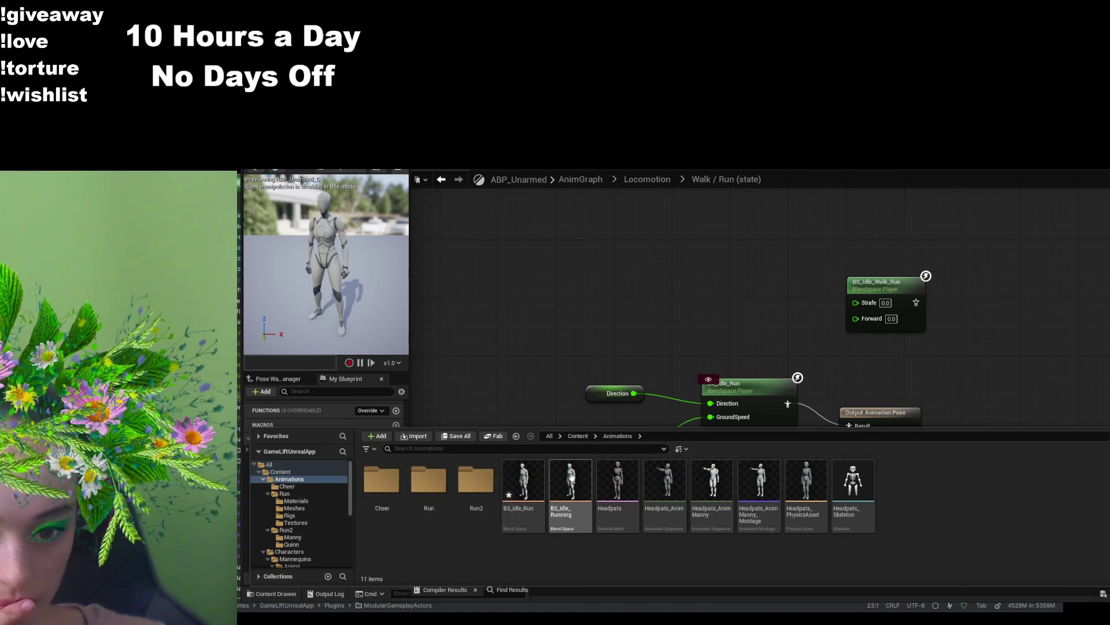
right_click(729, 301)
left_click_drag(720, 282, 720, 282)
- Rewire Direction and Ground Speed from Idle_Run to BS_Idle_Running's inputs, then compile
left_click_drag(634, 393, 724, 302)
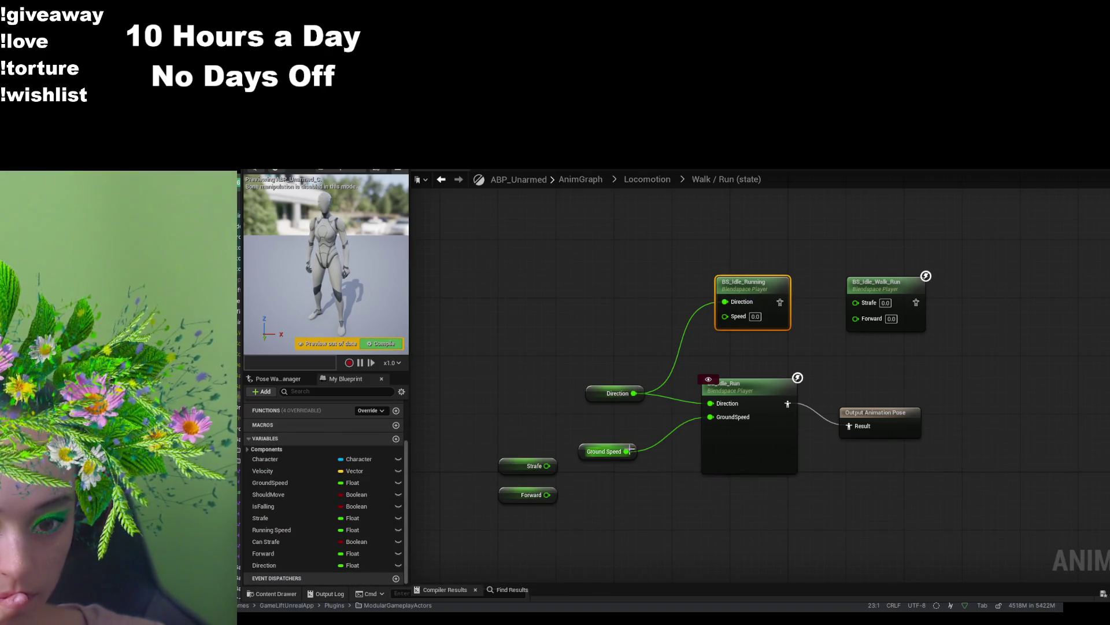
left_click(742, 429)
left_click(711, 404, "alt")
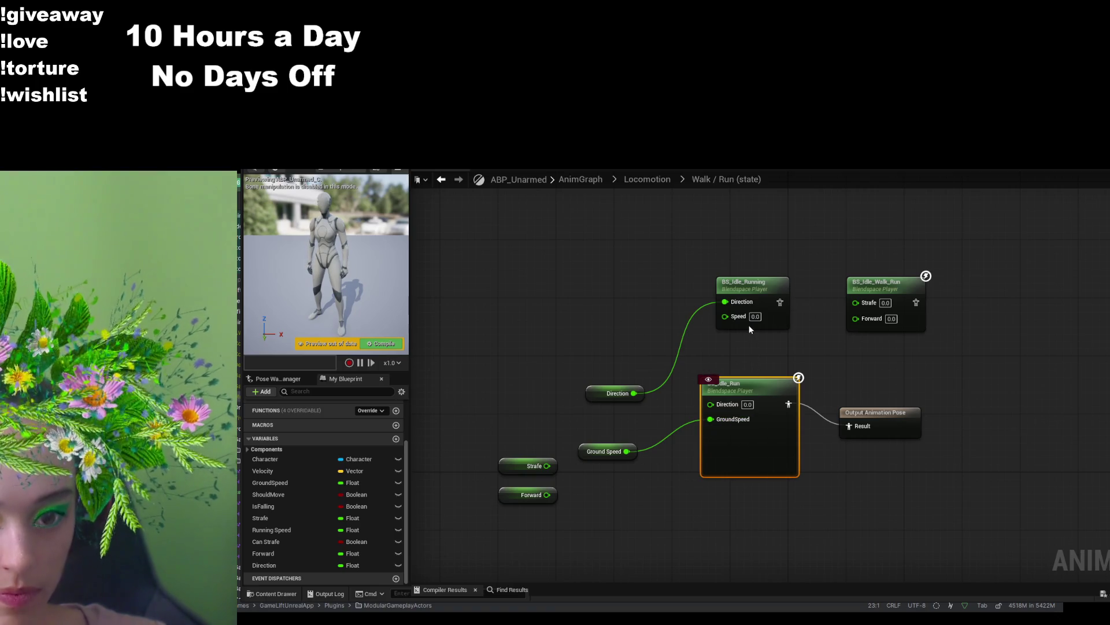
left_click(710, 419, "alt")
mouse_move(626, 451)
left_mouse_down()
mouse_move(705, 331)
mouse_move(727, 318)
left_mouse_up()
key("F7")
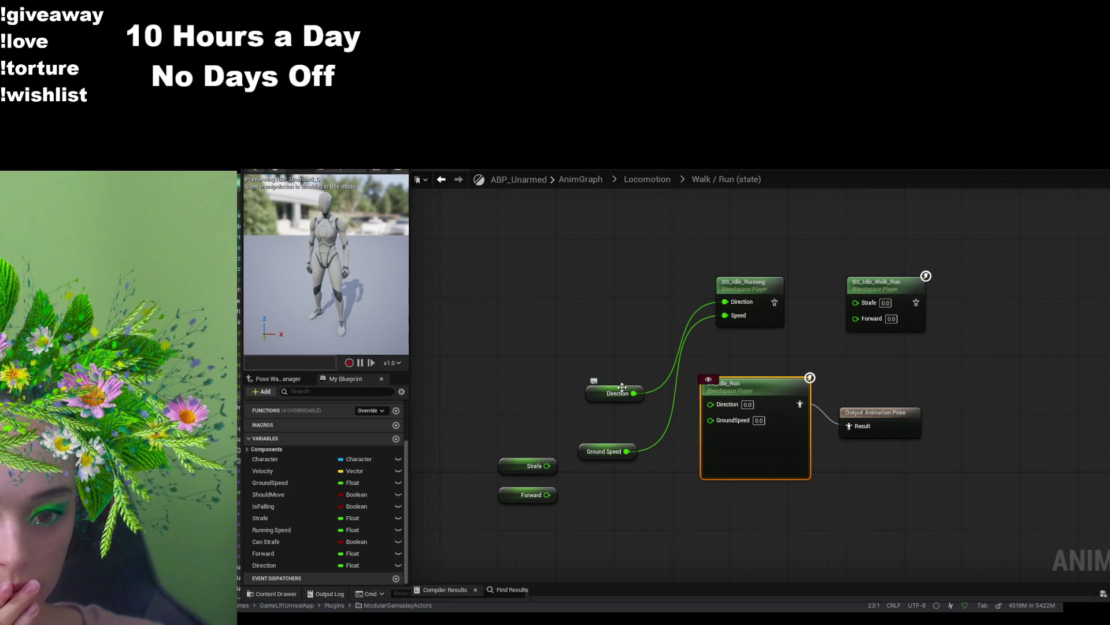
- Move Direction and Ground Speed beside BS_Idle_Running and wire its pose into Output Animation Pose
left_click_drag(622, 386, 616, 293)
mouse_move(617, 445)
left_mouse_down()
mouse_move(629, 334)
mouse_move(638, 337)
left_mouse_up()
left_click(859, 413)
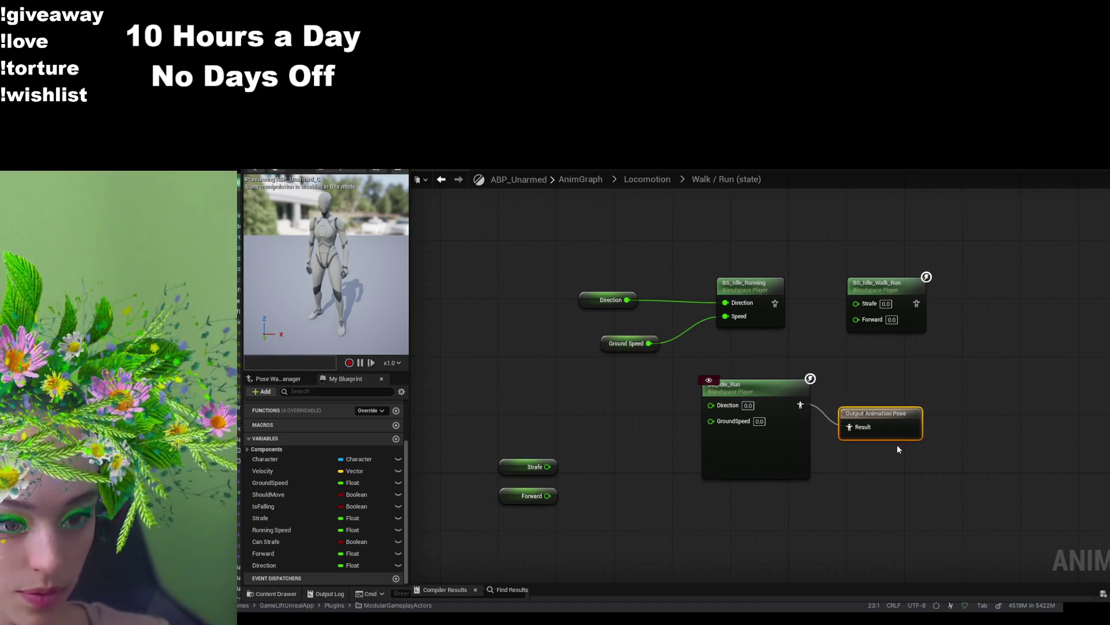
left_click_drag(775, 303, 850, 427)
- Move the old Idle_Run, Strafe and Forward nodes to the upper right to tidy the graph
left_click_drag(772, 386, 1038, 247)
mouse_move(630, 392)
left_mouse_down()
mouse_move(463, 526)
mouse_move(480, 514)
left_mouse_up()
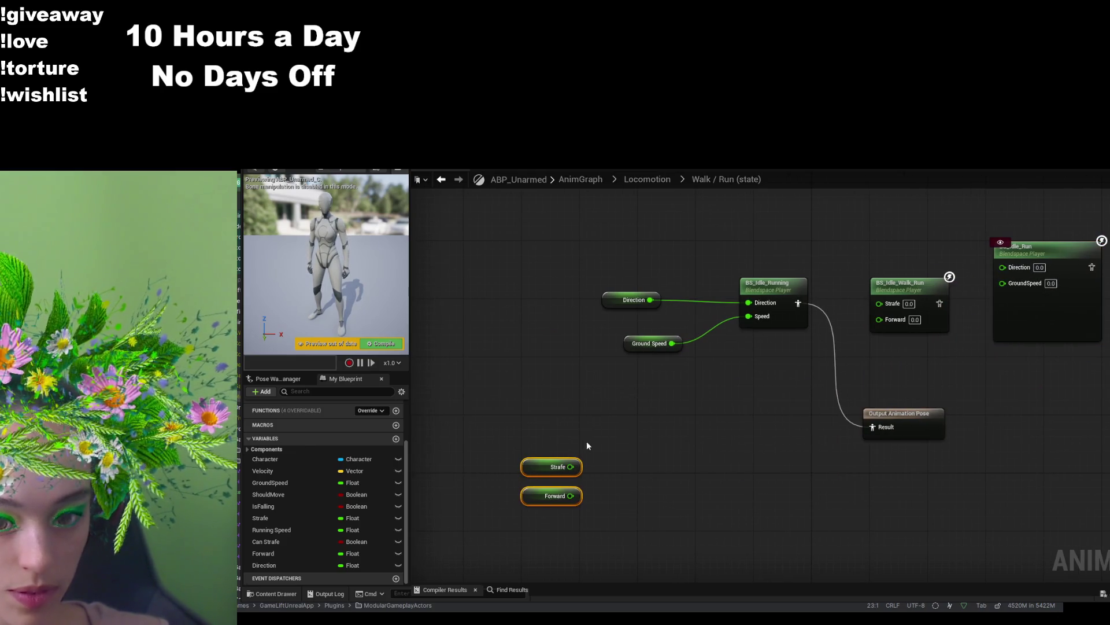
mouse_move(564, 464)
left_mouse_down()
mouse_move(1007, 219)
mouse_move(963, 211)
left_mouse_up()
left_click_drag(774, 416, 759, 458)
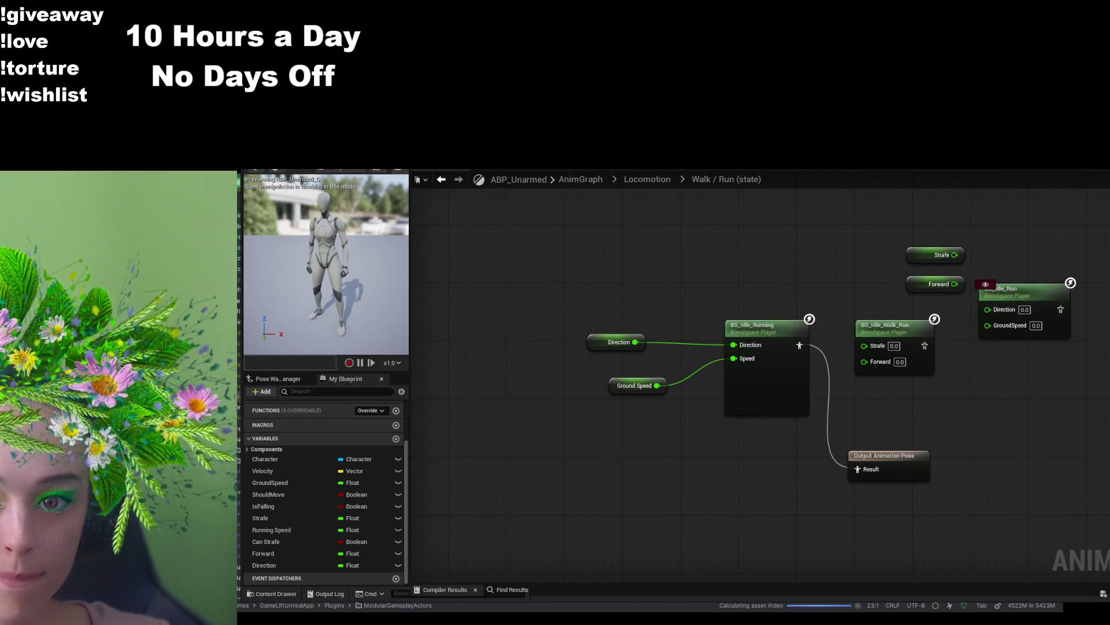
key("ctrl+Tab")
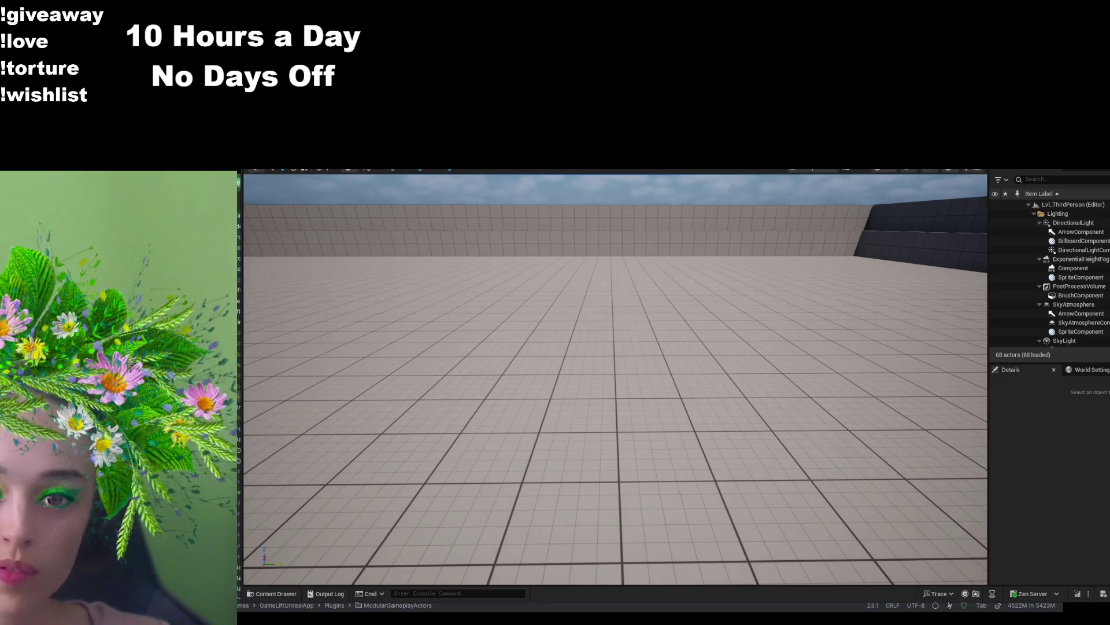
- Start Play In Editor with Alt+P and run the spawned mannequin forward with W
key("alt+p")
key("w")
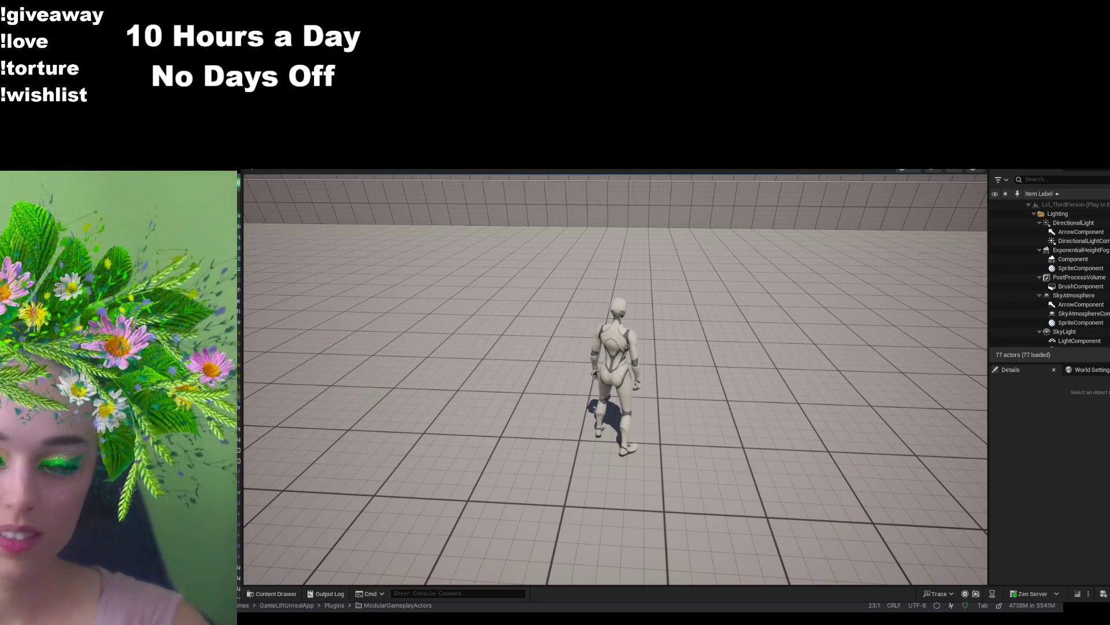
key("w")
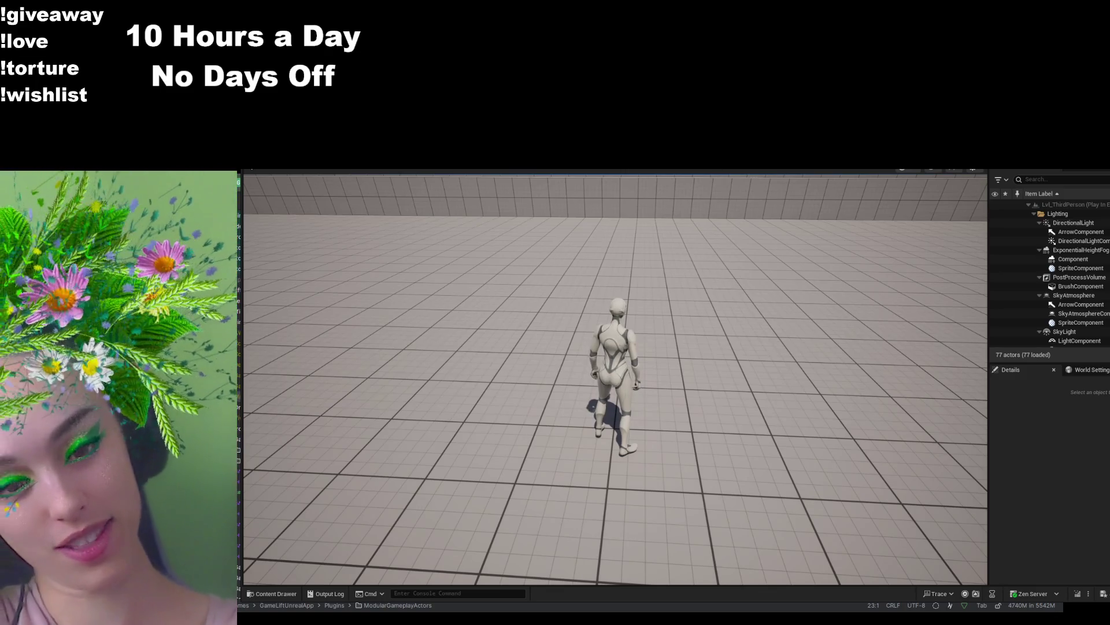
- Run the mannequin toward the back wall, steering left and right, jump, then stop to see idle
key("w")
key("d")
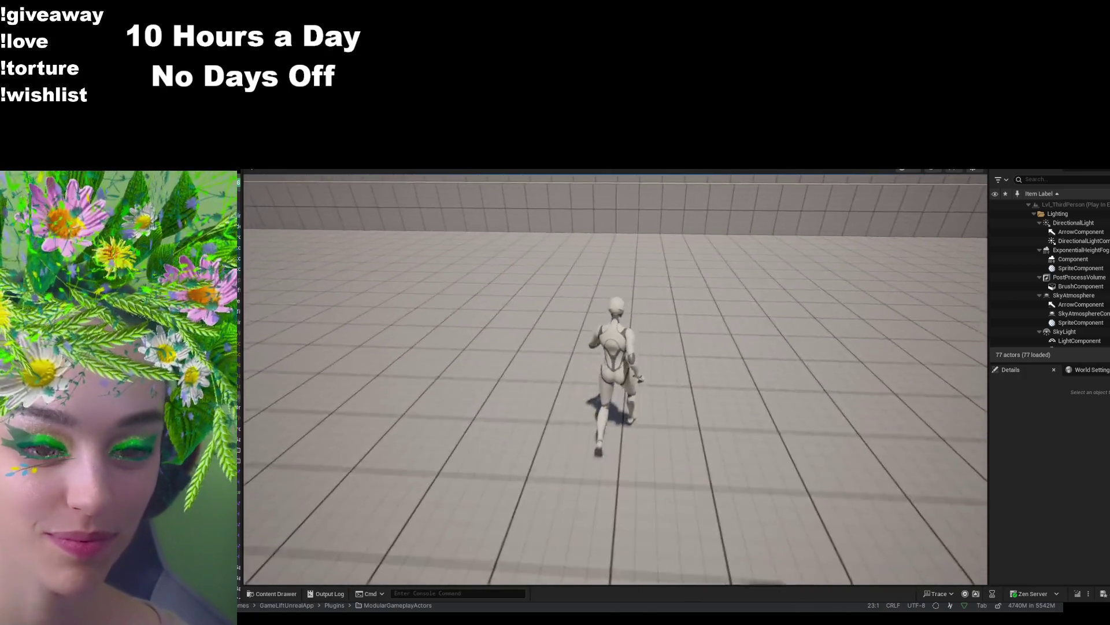
key("a")
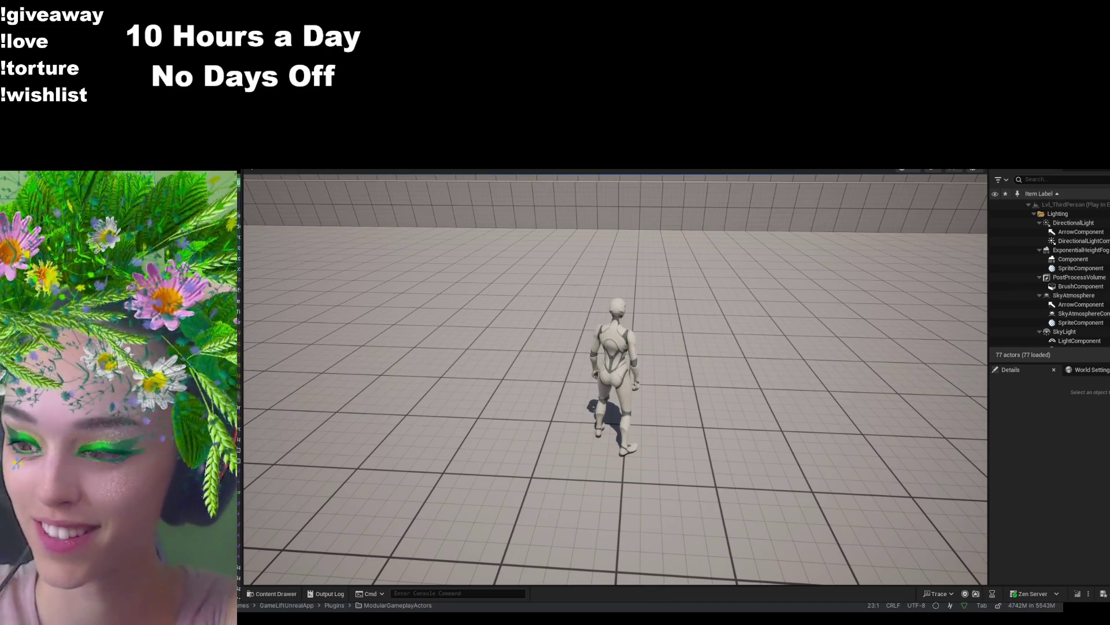
key("w")
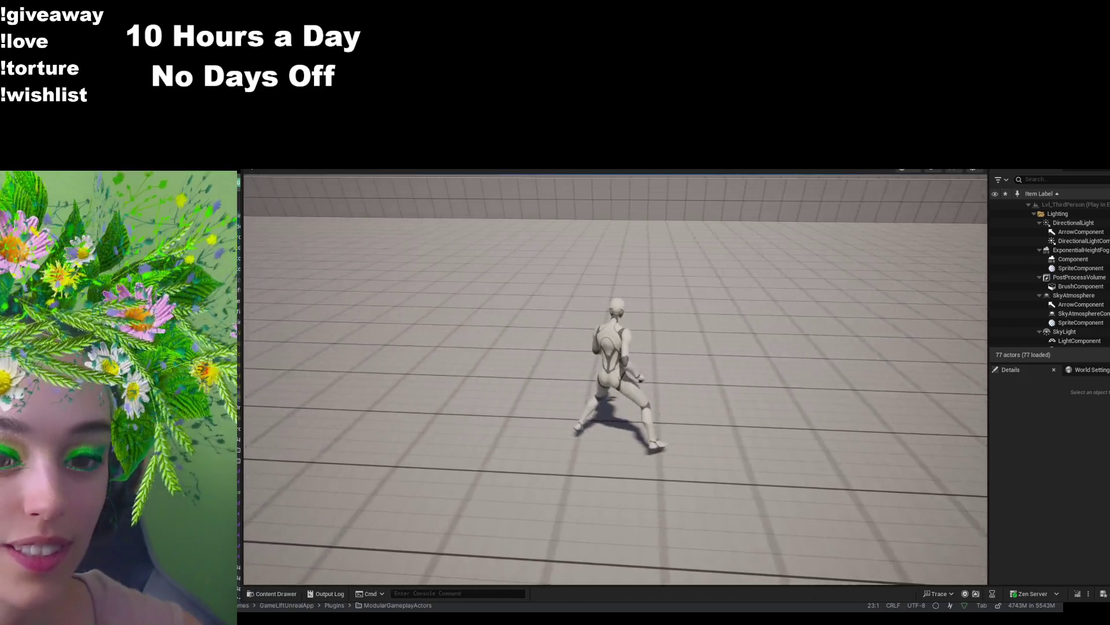
mouse_move(616, 379)
key("w")
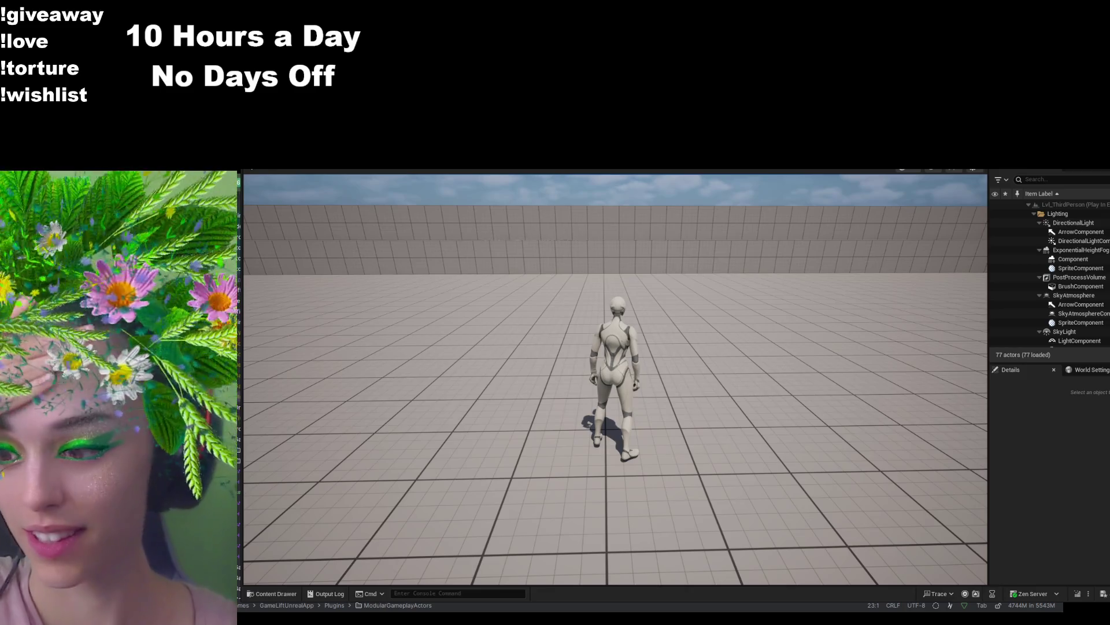
key("space")
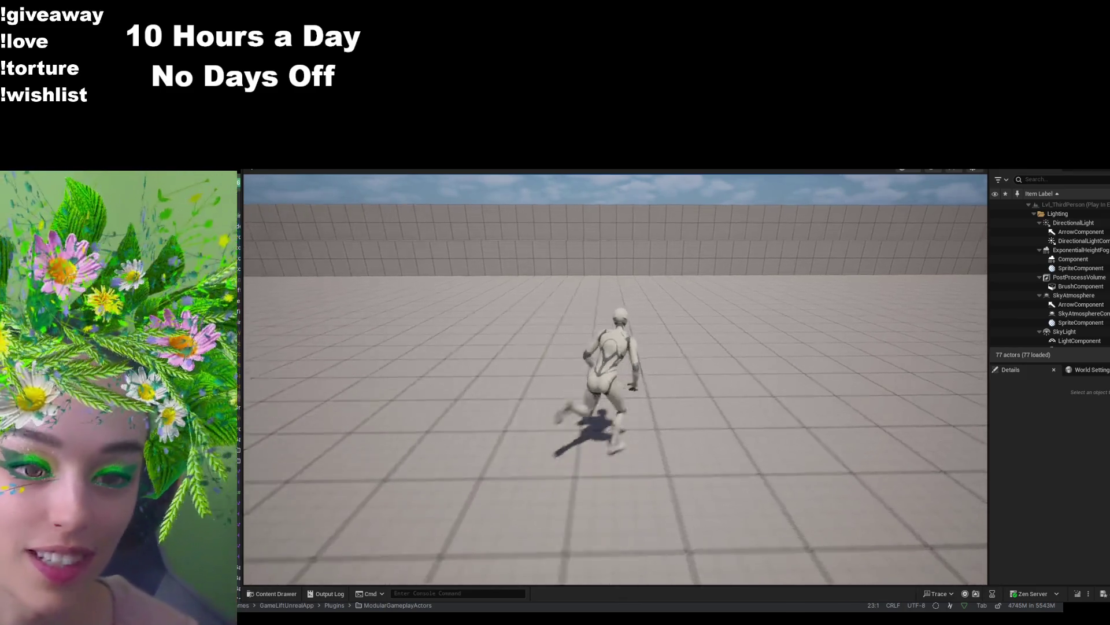
key("w")
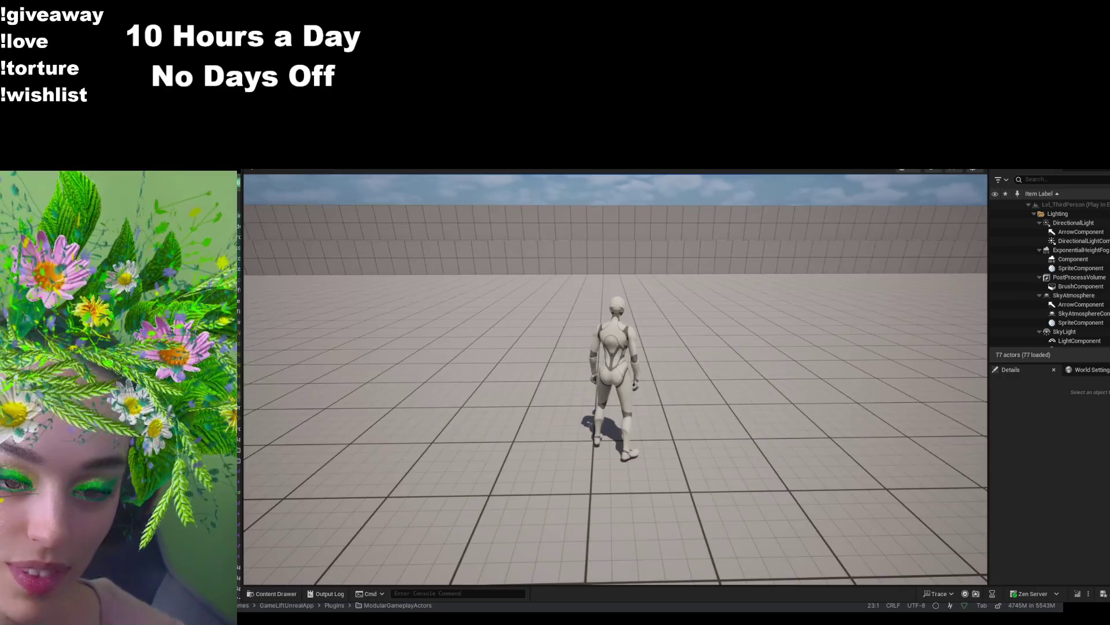
key("w")
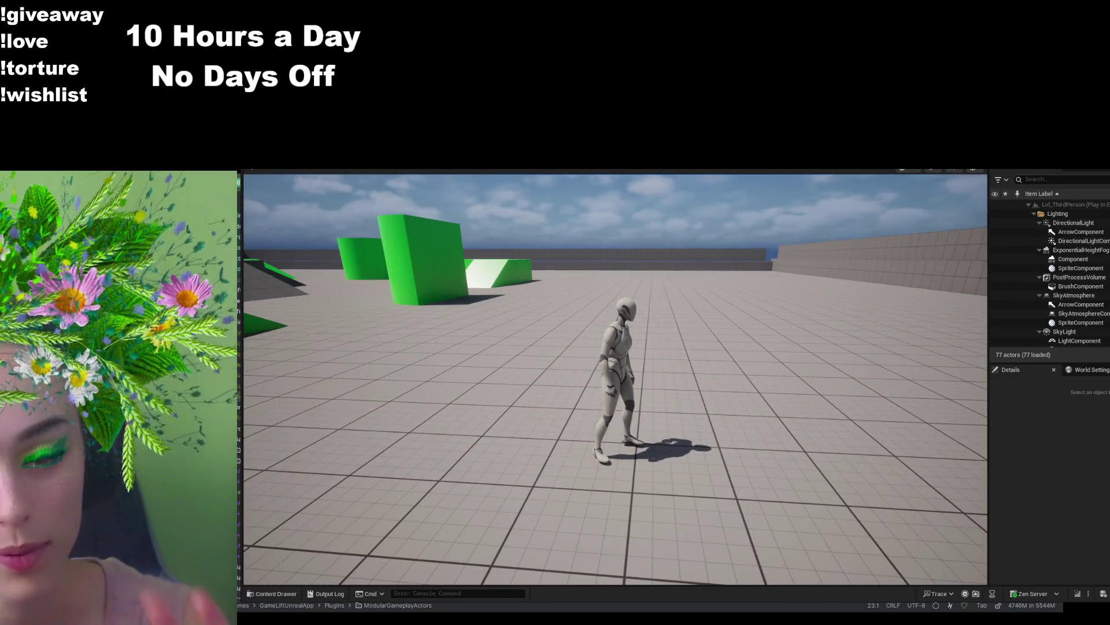
key("w")
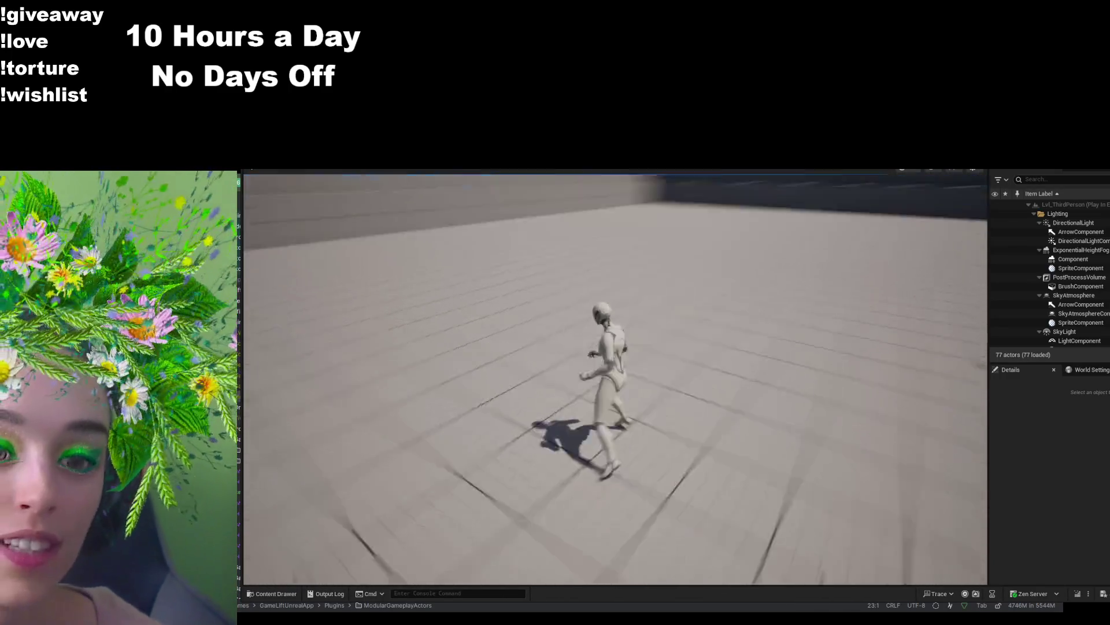
key("w")
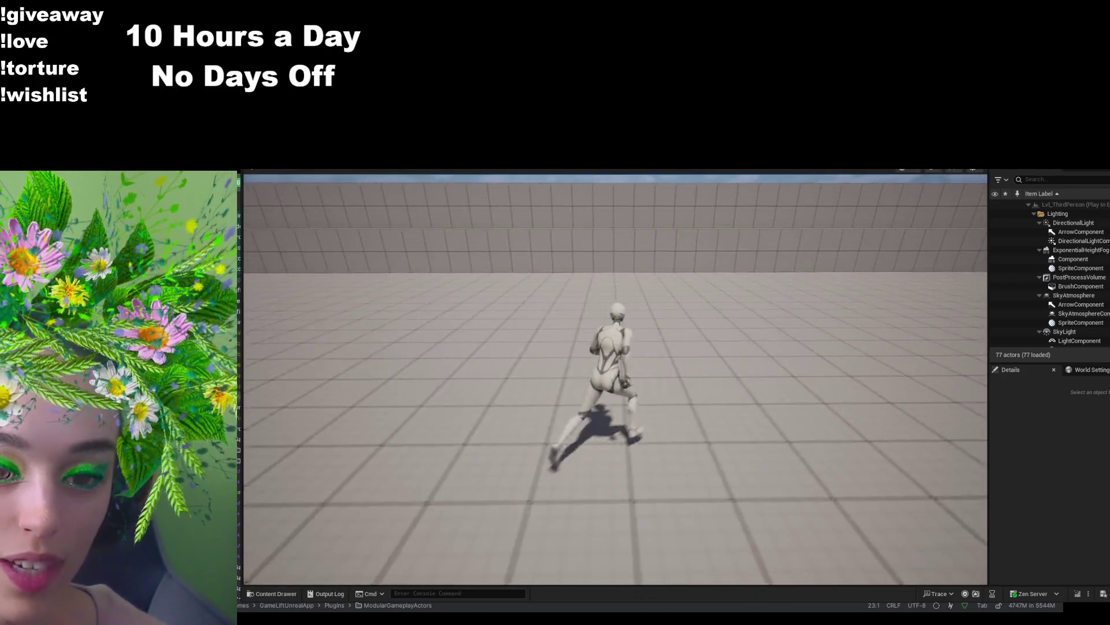
- Run toward the far wall, turn the character right and back toward the camera, then end play
key("w")
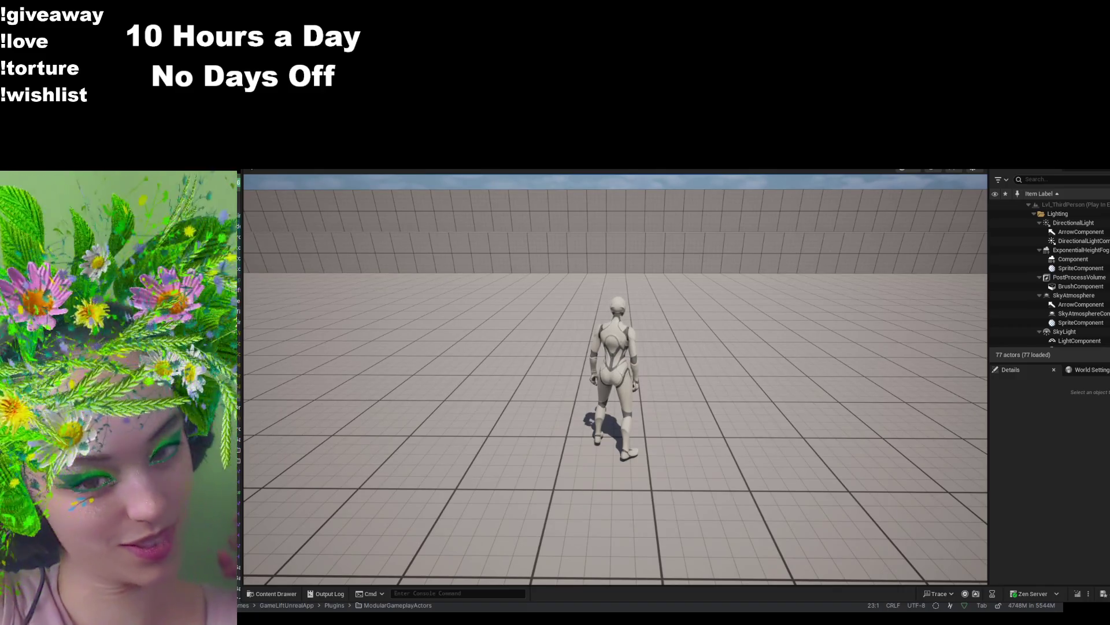
key("w")
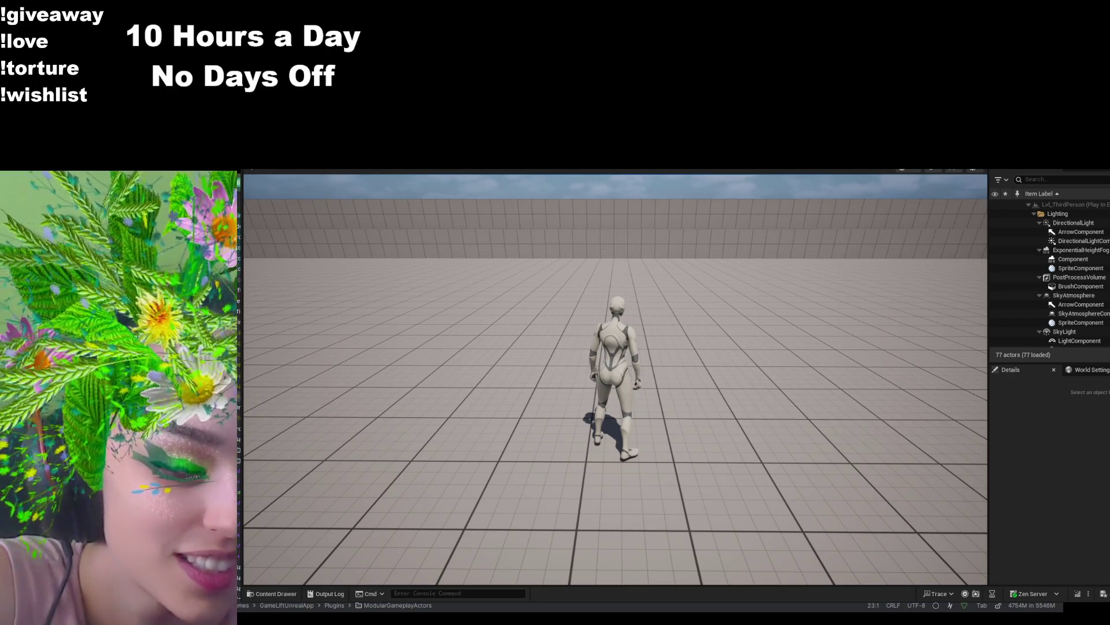
key("d")
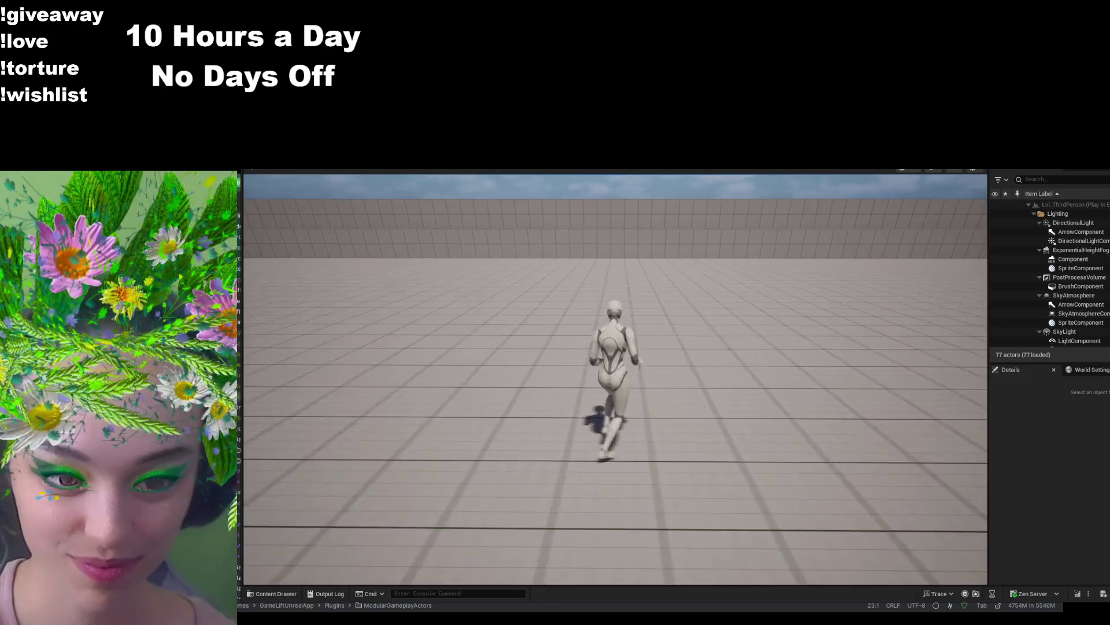
key("s")
key("w")
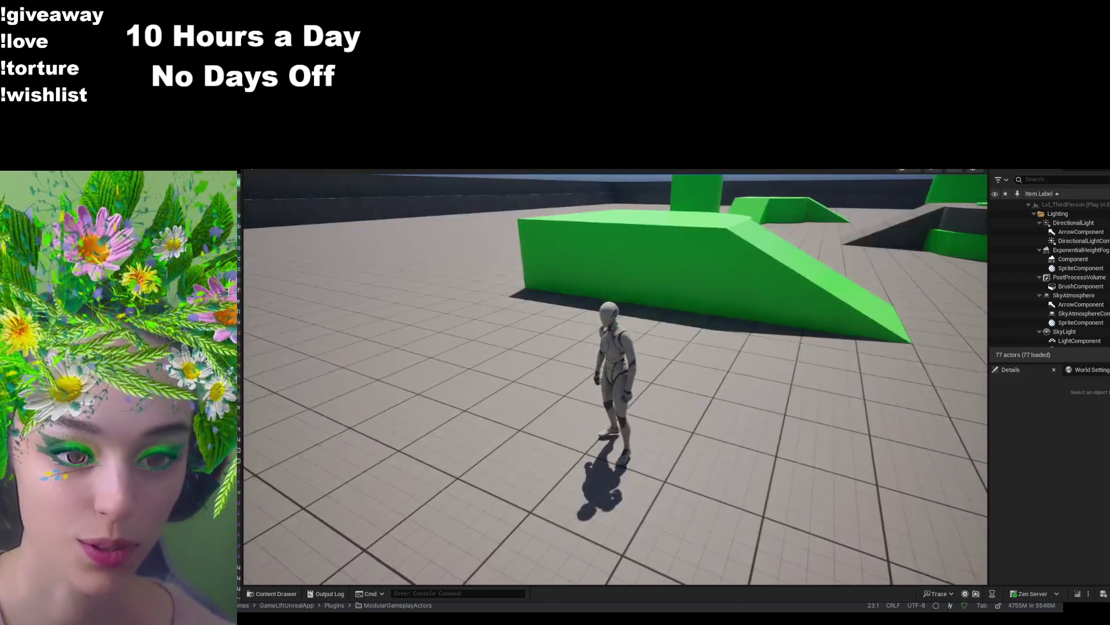
key("w")
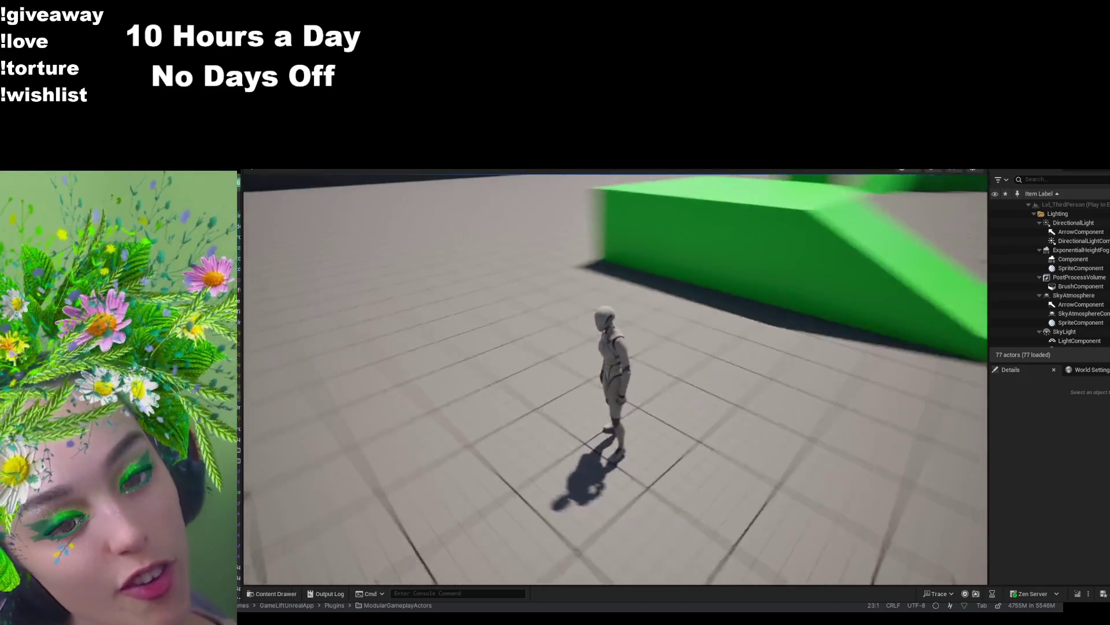
key("s")
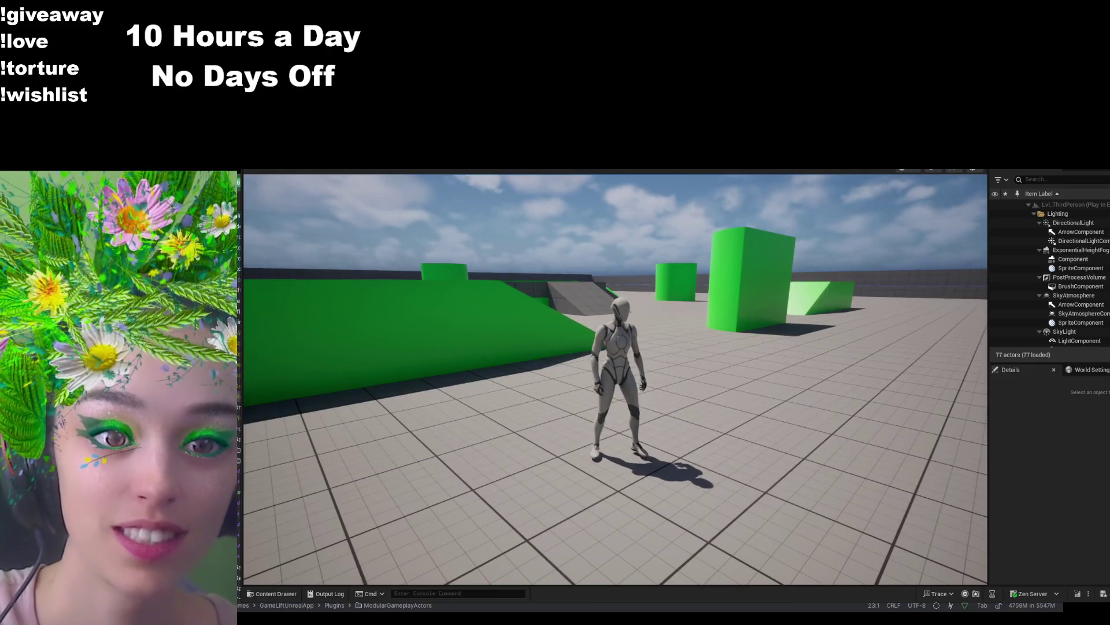
key("Escape")
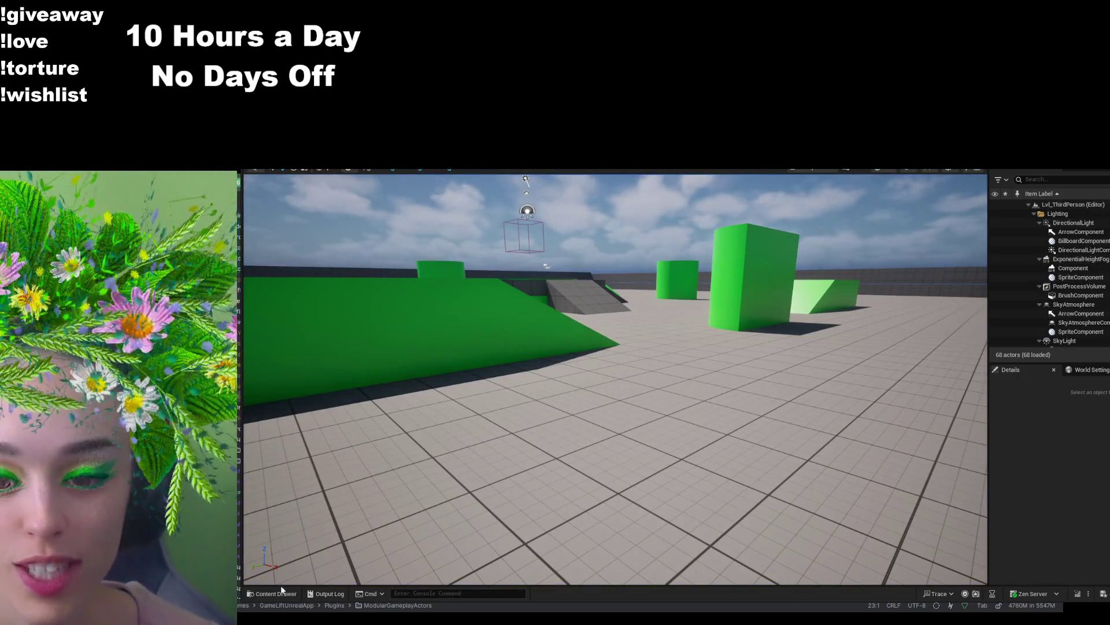
- Search Content for 'thirdp', open BP_ThirdPersonCharacter, and clear the anim filter in Details
left_click(275, 593)
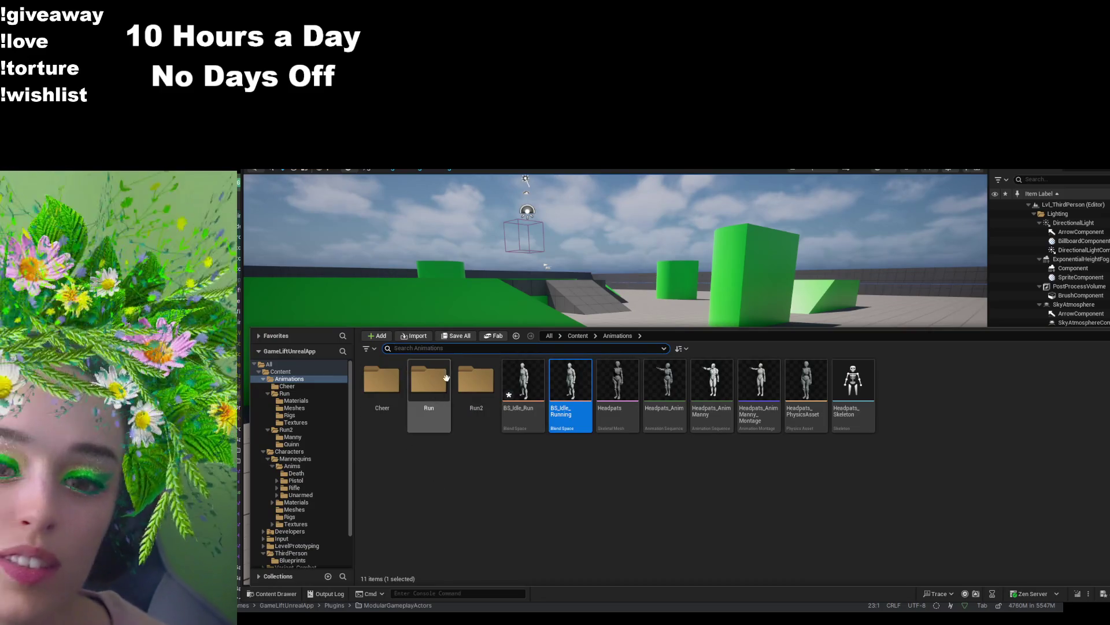
left_click(591, 336)
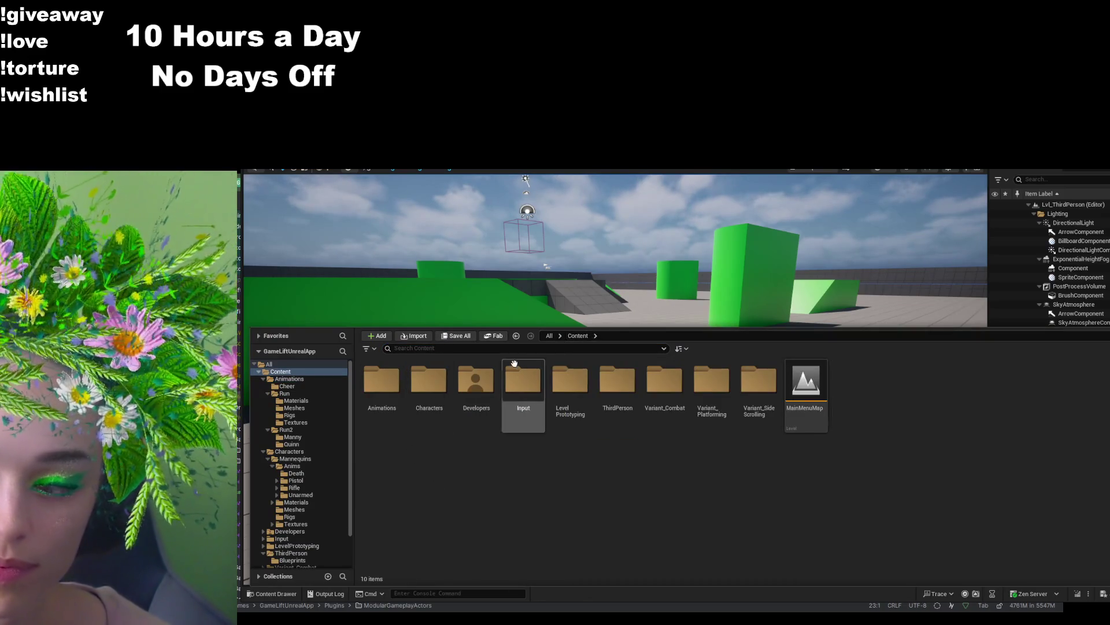
left_click(405, 348)
type("thirdp")
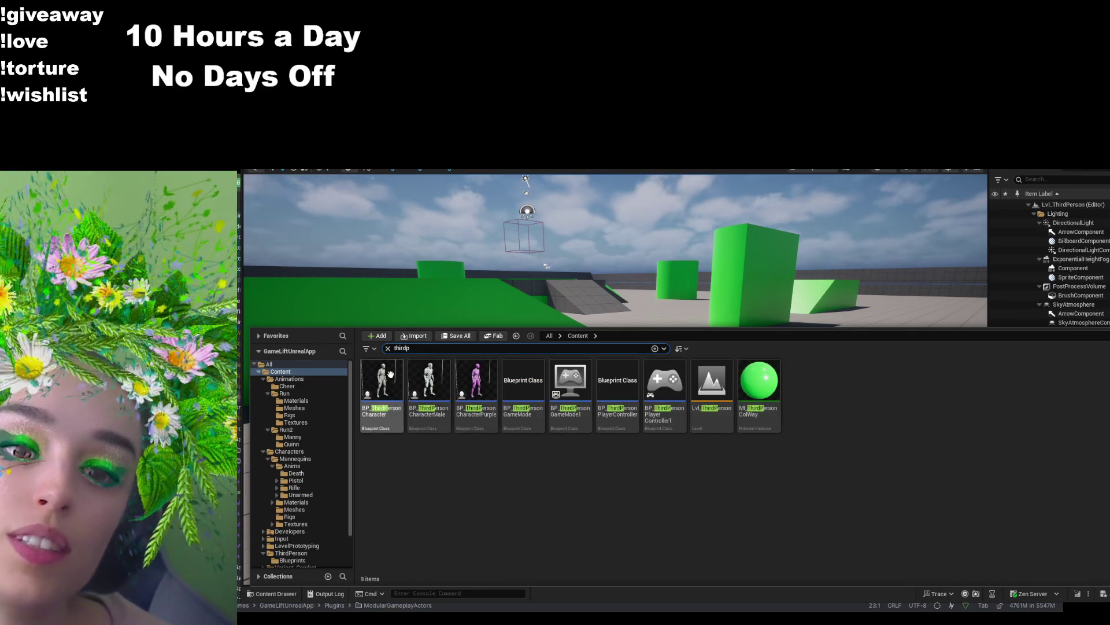
double_click(392, 379)
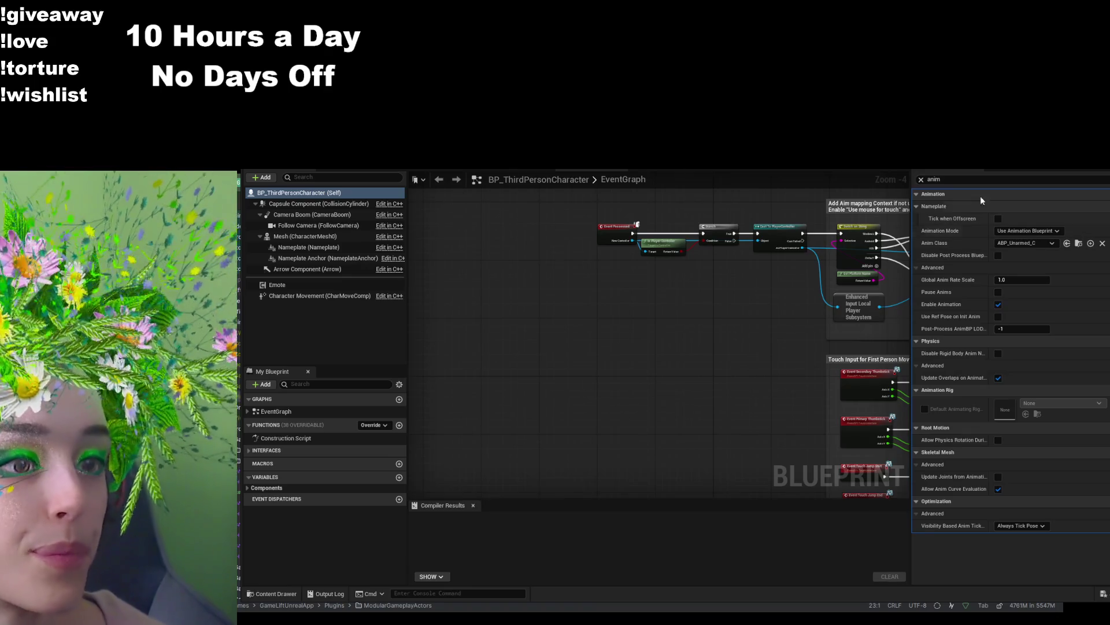
left_click(920, 180)
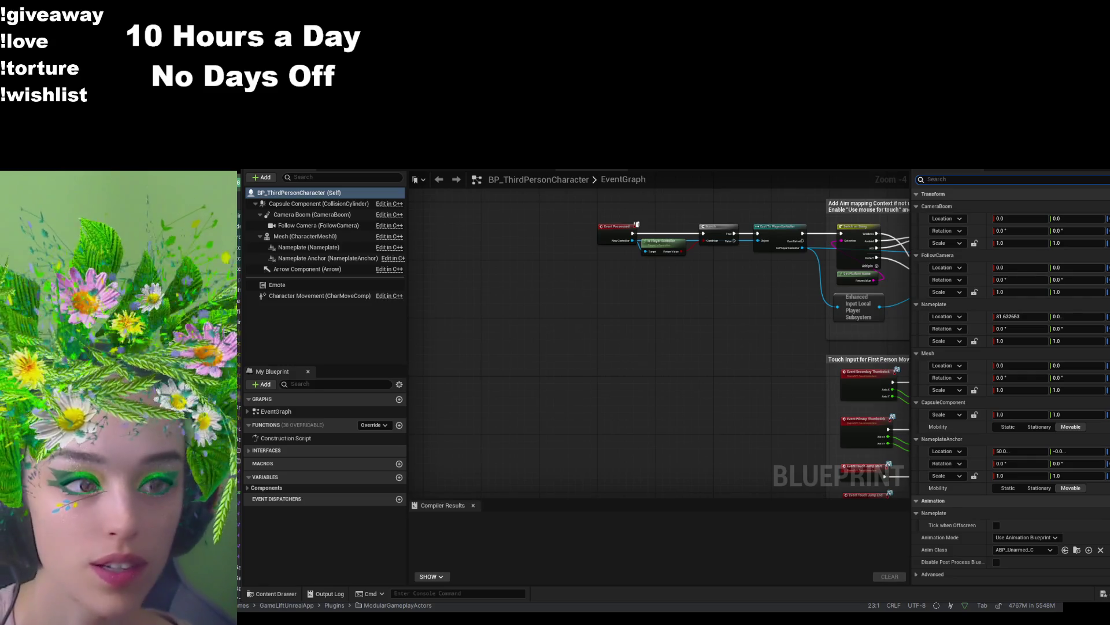
- Filter Details by 'orient' then 'yaw', enable Use Controller Rotation Yaw, and compile the blueprint
left_click(1004, 177)
type("orient")
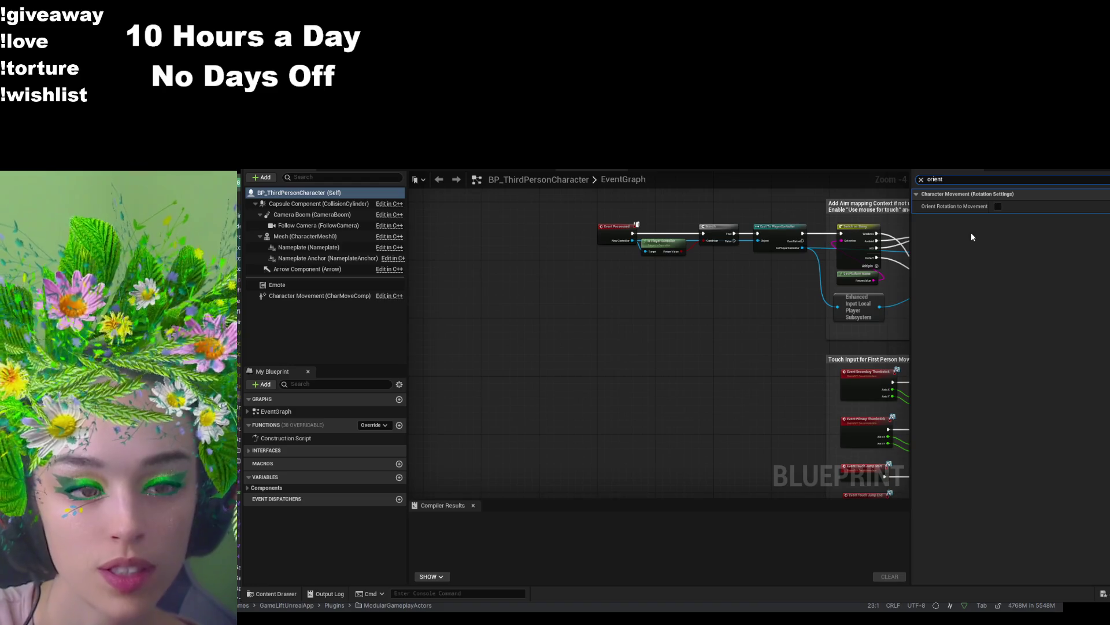
key("ctrl+a")
type("yaw")
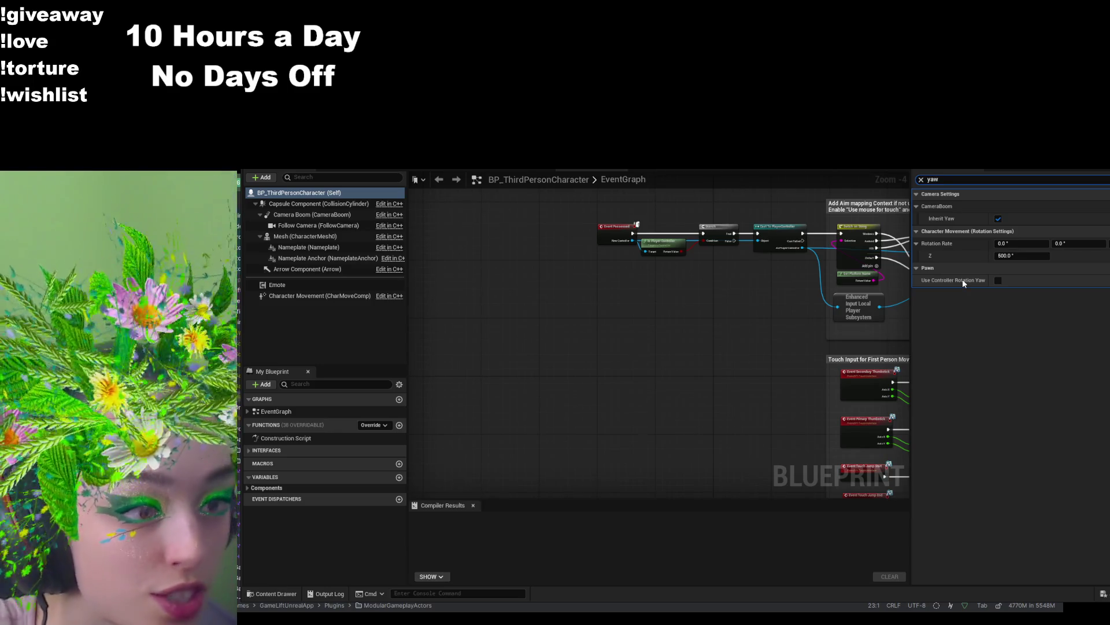
left_click(998, 280)
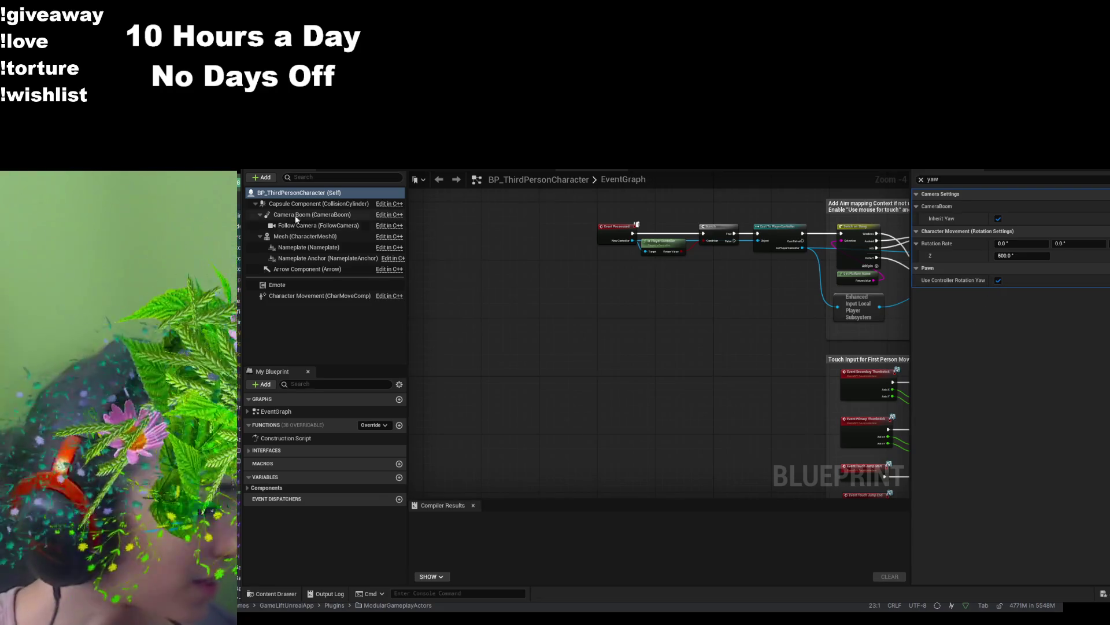
key("F7")
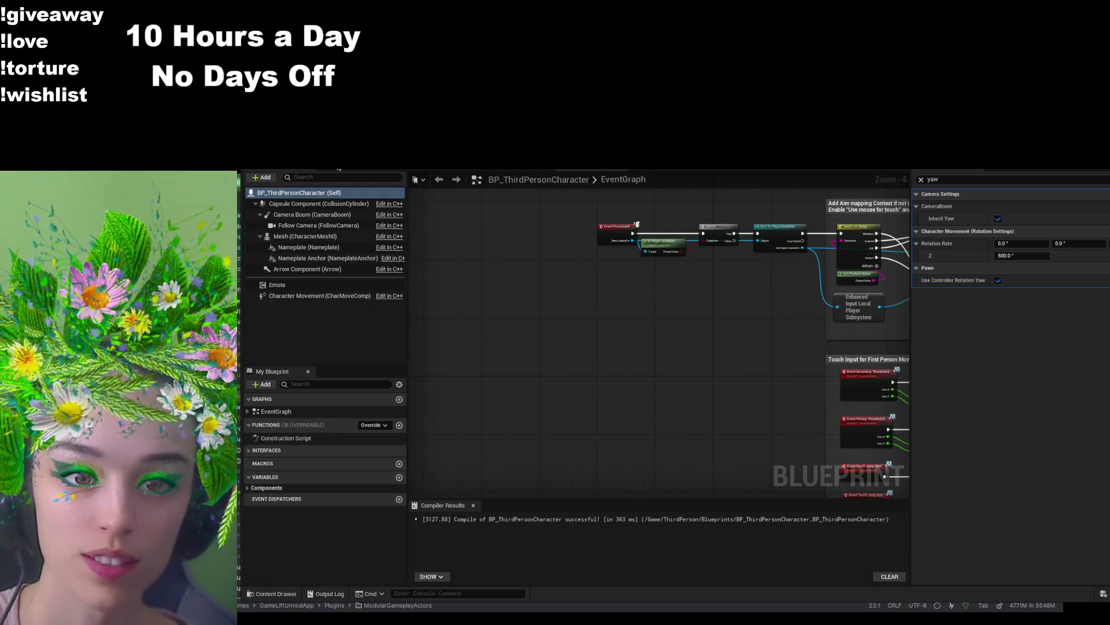
key("alt+Tab")
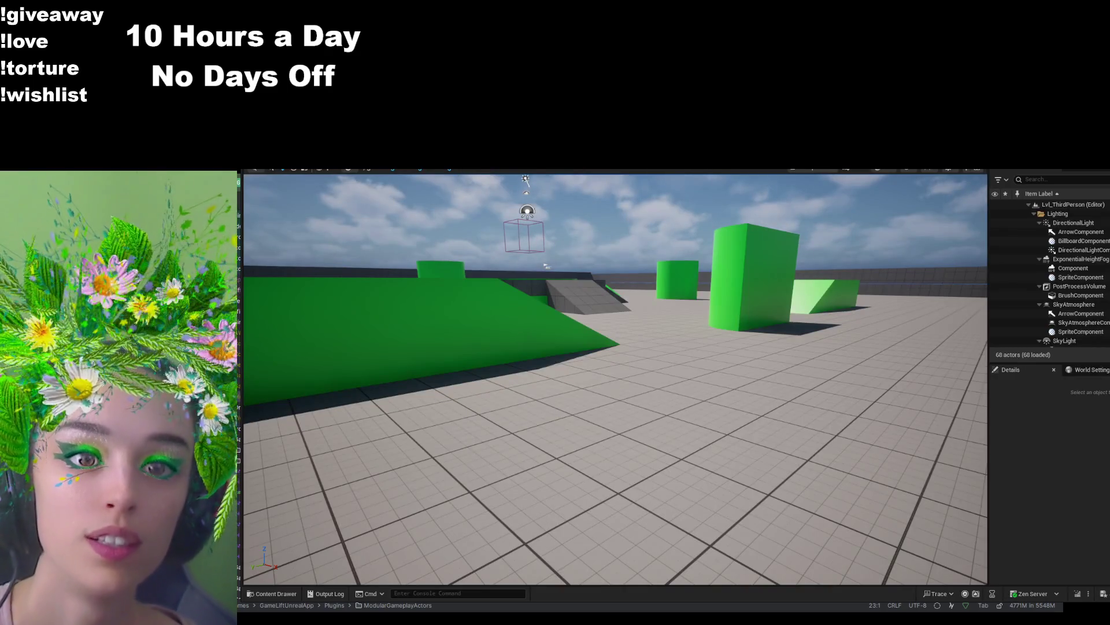
- Play the level, run the character across the floor toward the green blocks, then stop playing
key("alt+p")
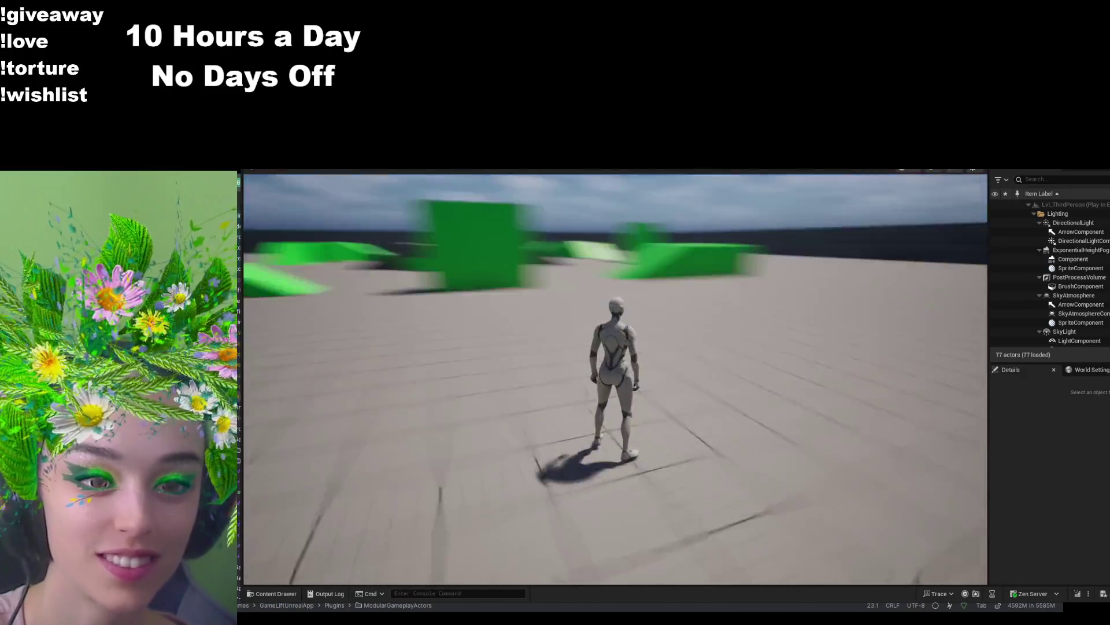
key("w")
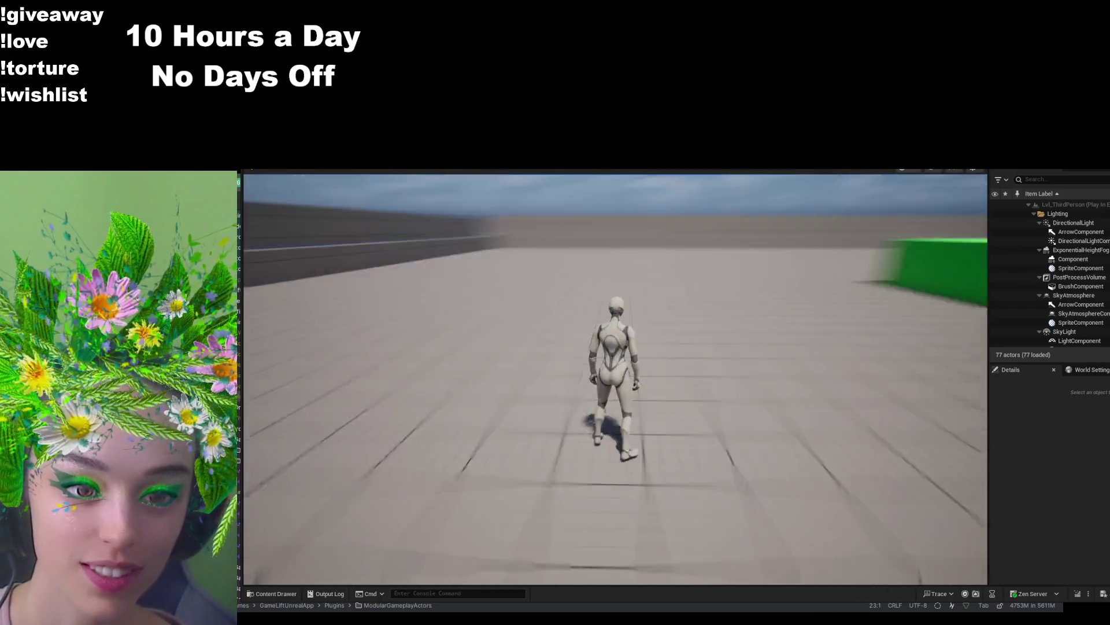
key("w")
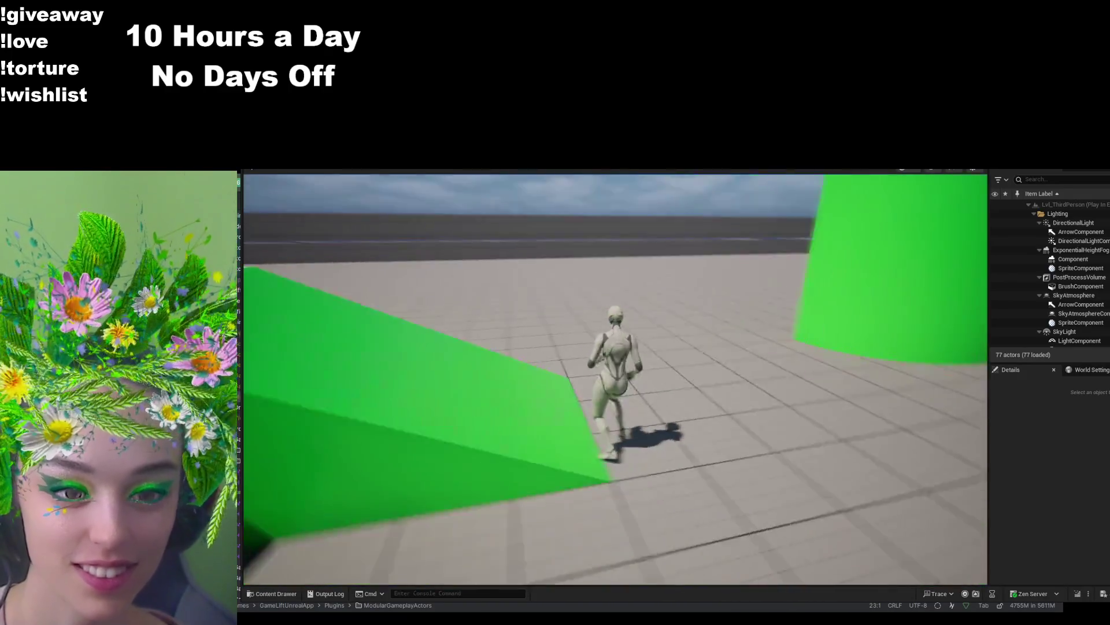
key("Escape")
key("ctrl+space")
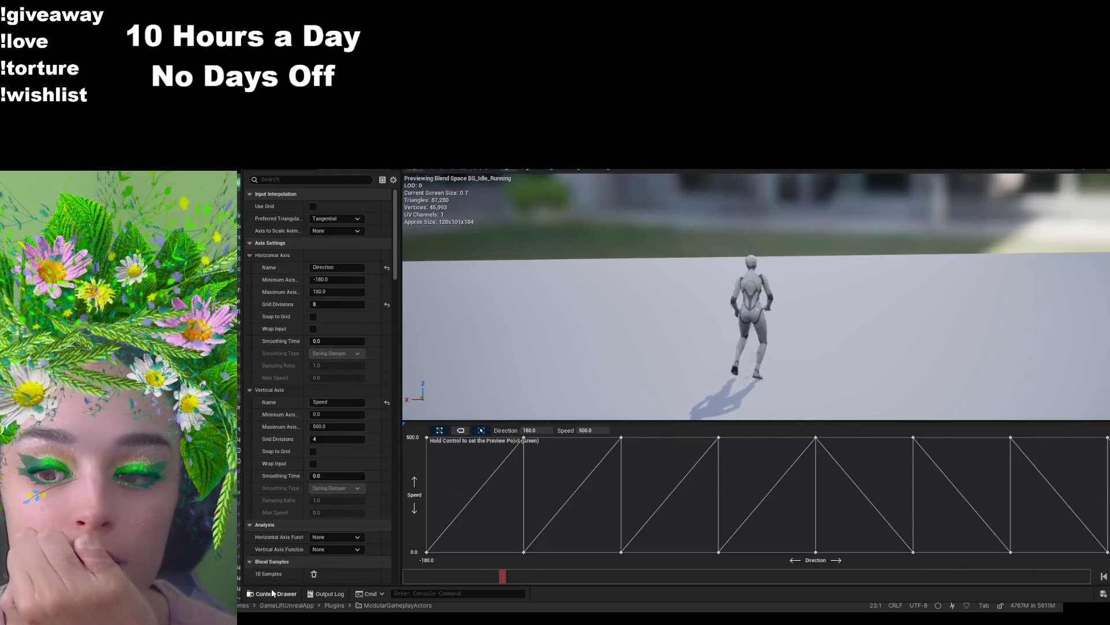
- Open the M_Neutral_Run_Turn_L_180_Rfoot animation from the Run folder for preview
left_click(272, 588)
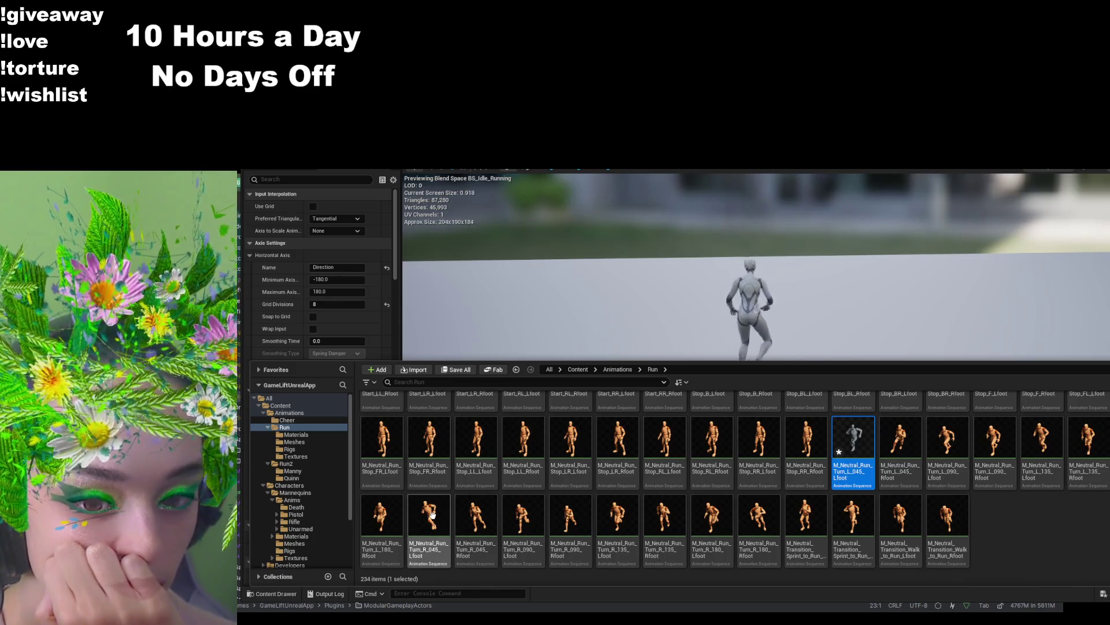
left_click(382, 516)
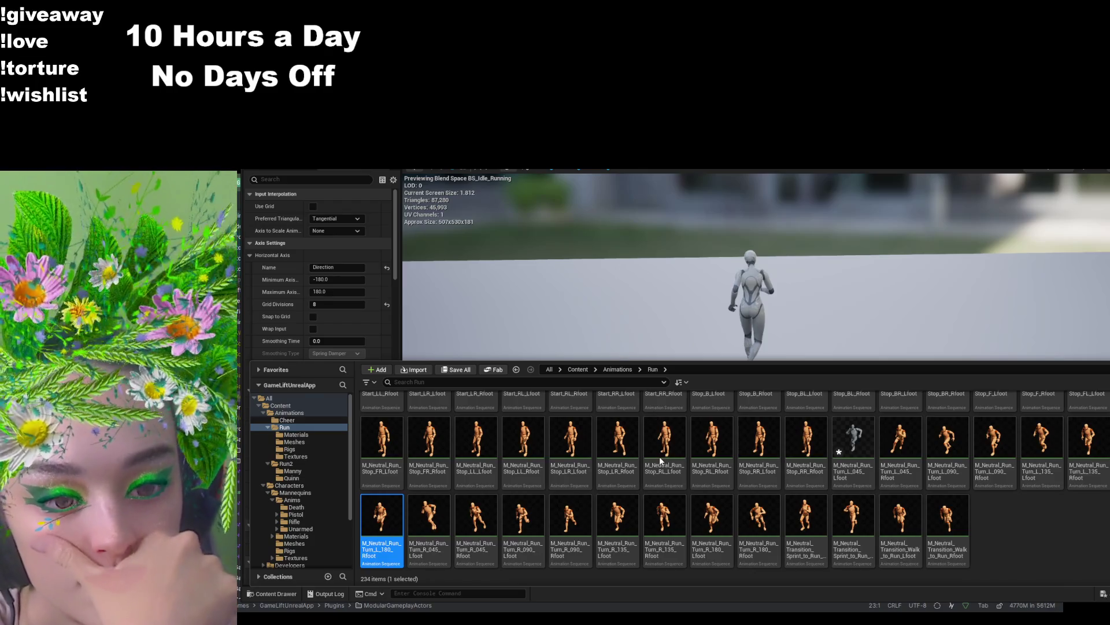
key("Return")
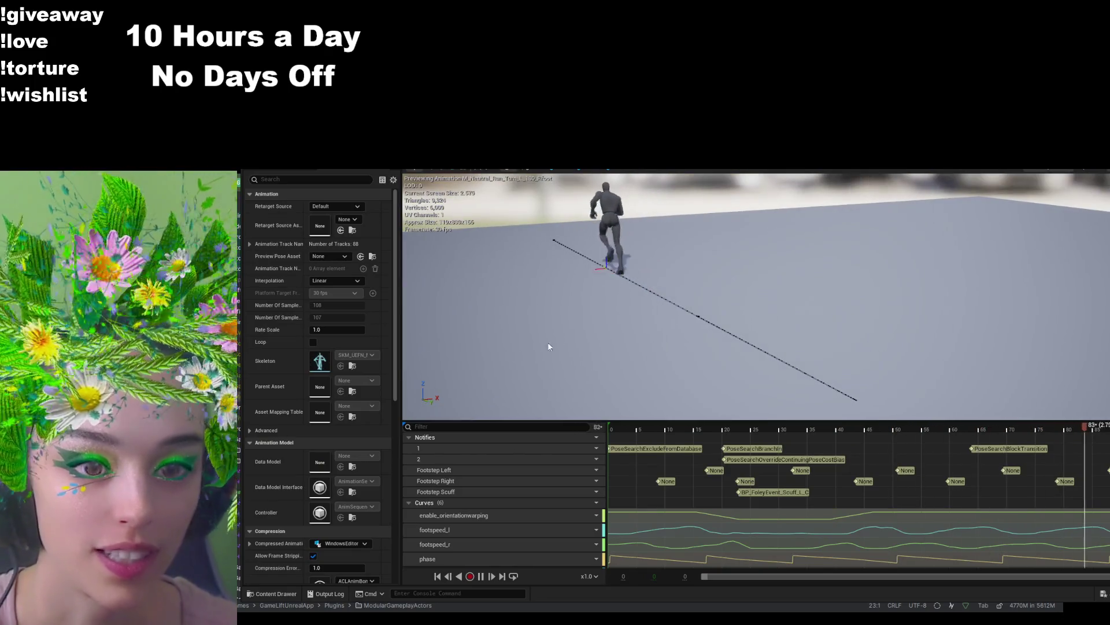
- Filter the Run folder's assets by 'turn', then clear the filter
left_click(275, 594)
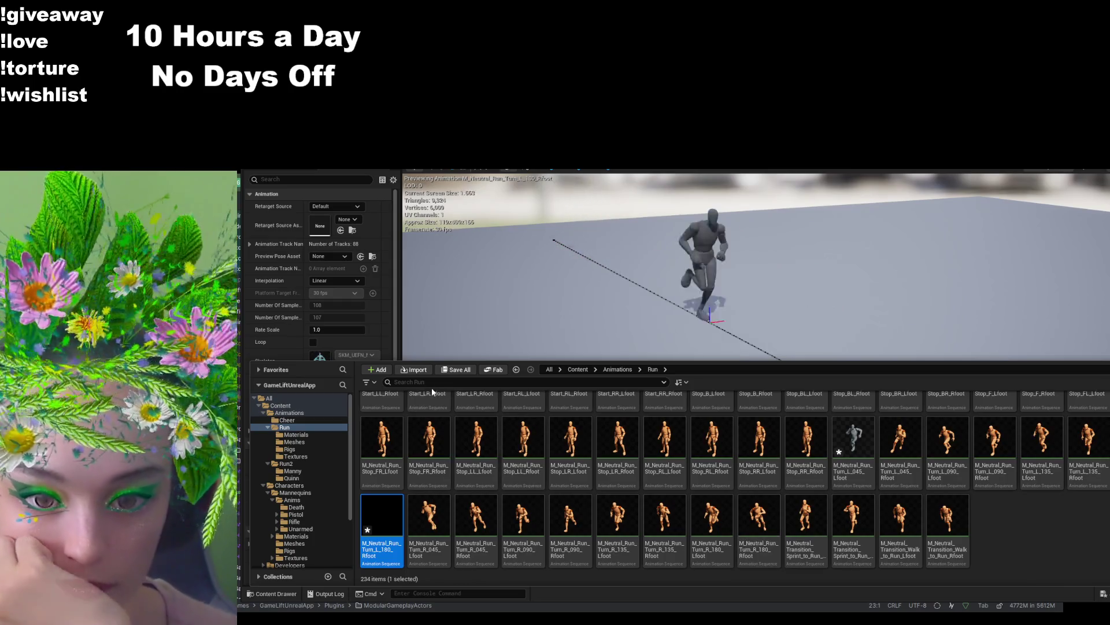
left_click(431, 388)
type("turn")
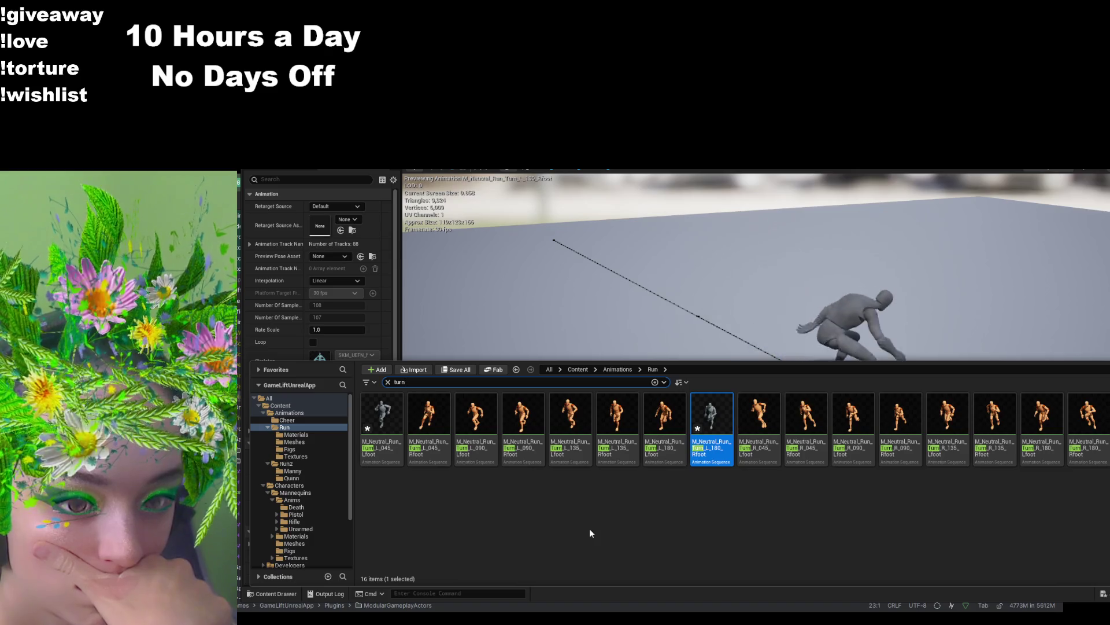
left_click(387, 382)
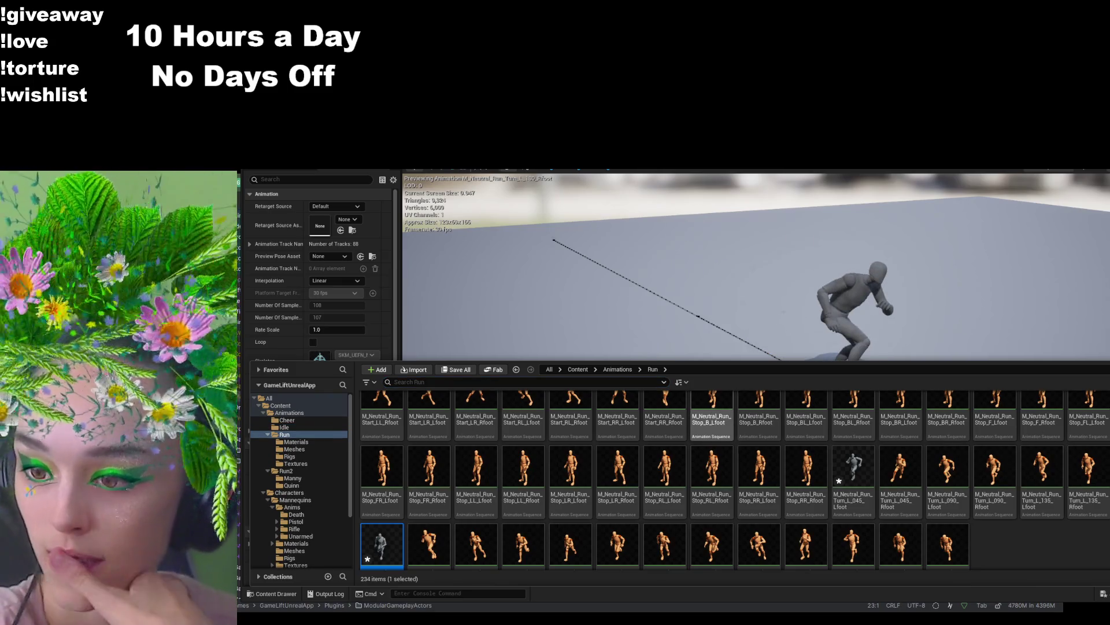
- Open the Animations > Idle folder and preview the Stand_Turn_045 animation
left_click(618, 369)
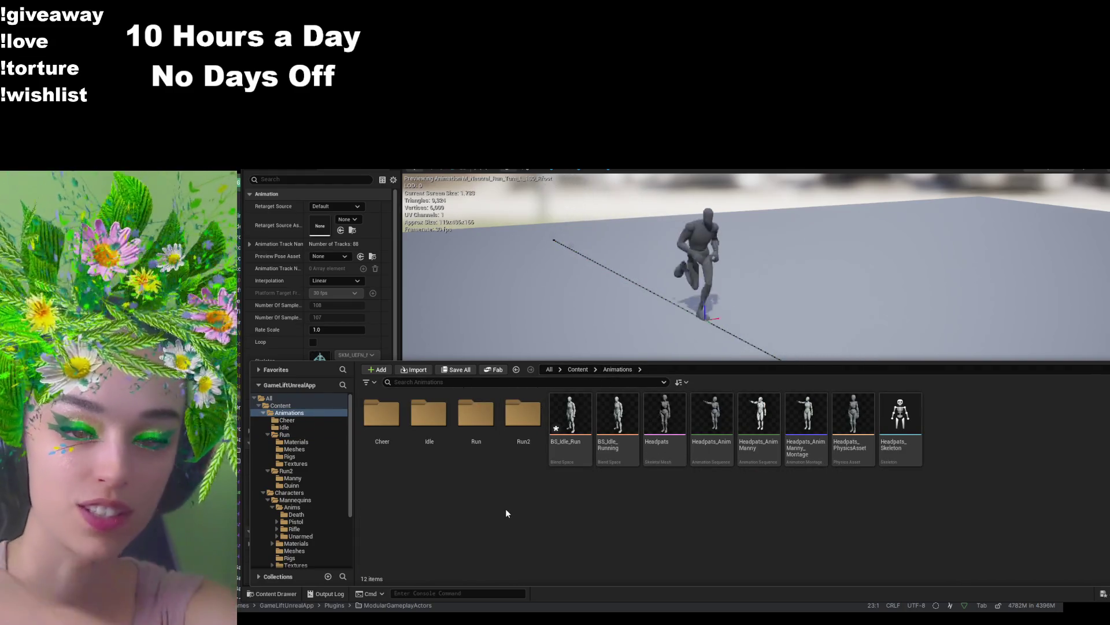
double_click(441, 424)
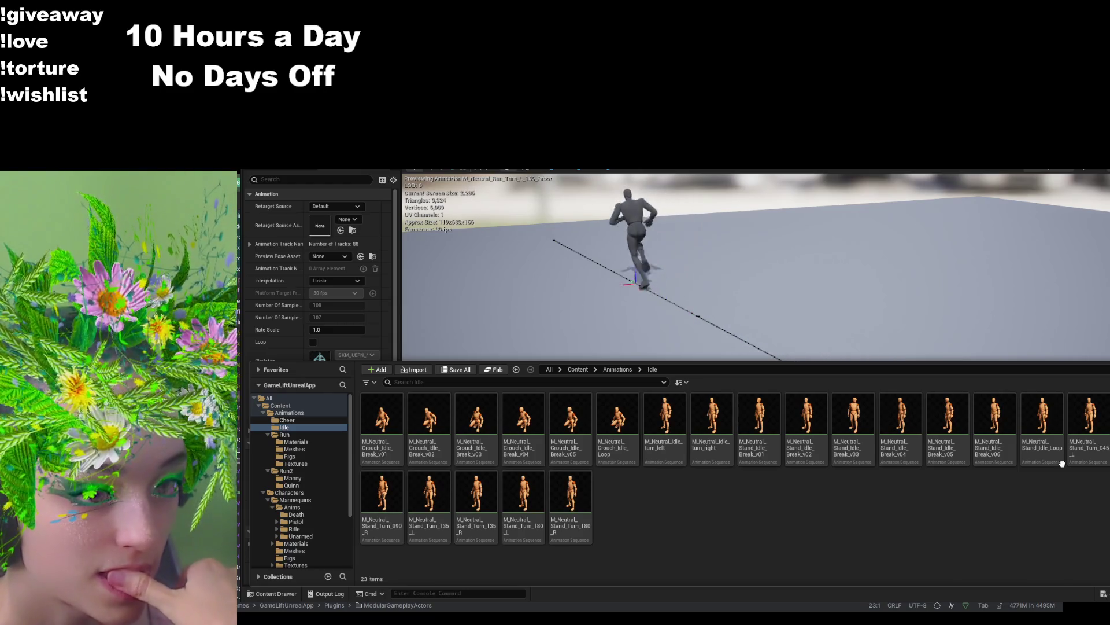
left_click(1092, 426)
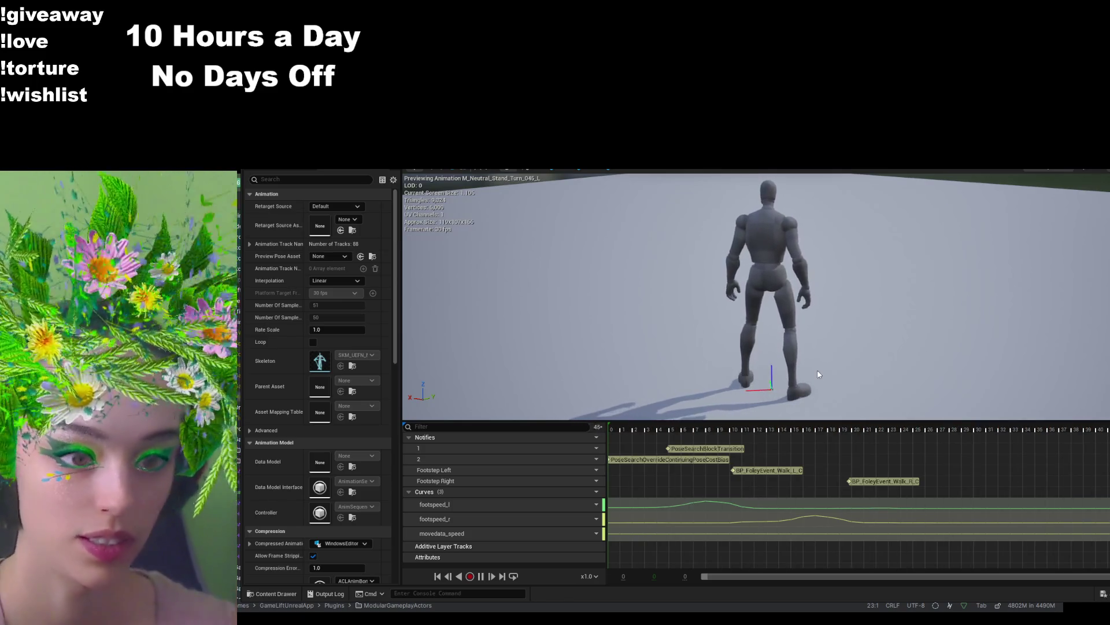
left_click(283, 596)
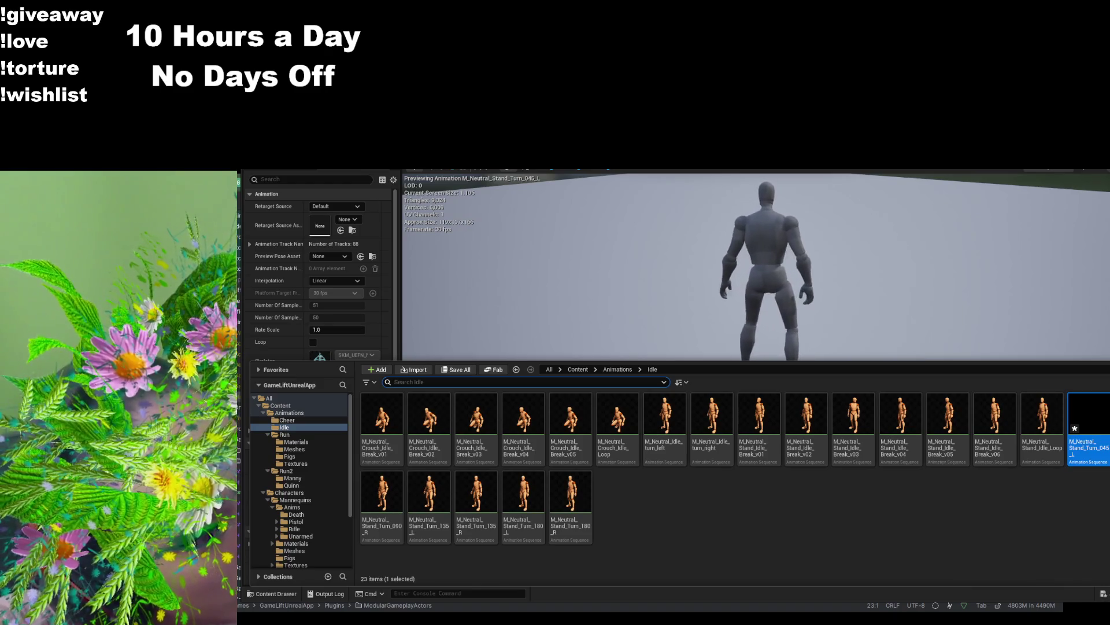
left_click(811, 370)
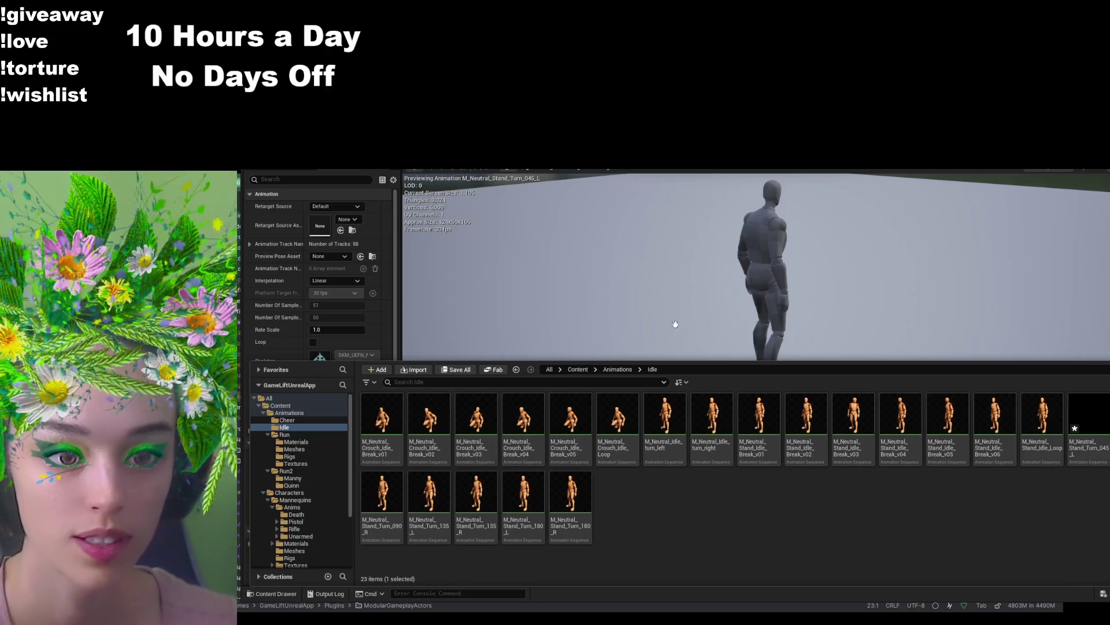
left_click(702, 358)
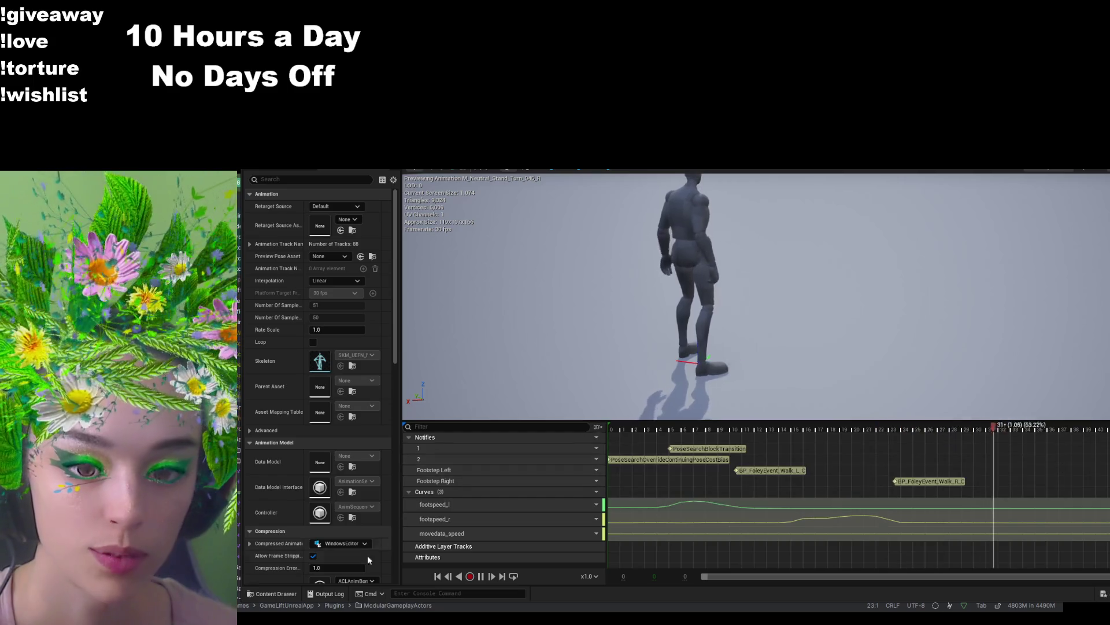
left_click(278, 593)
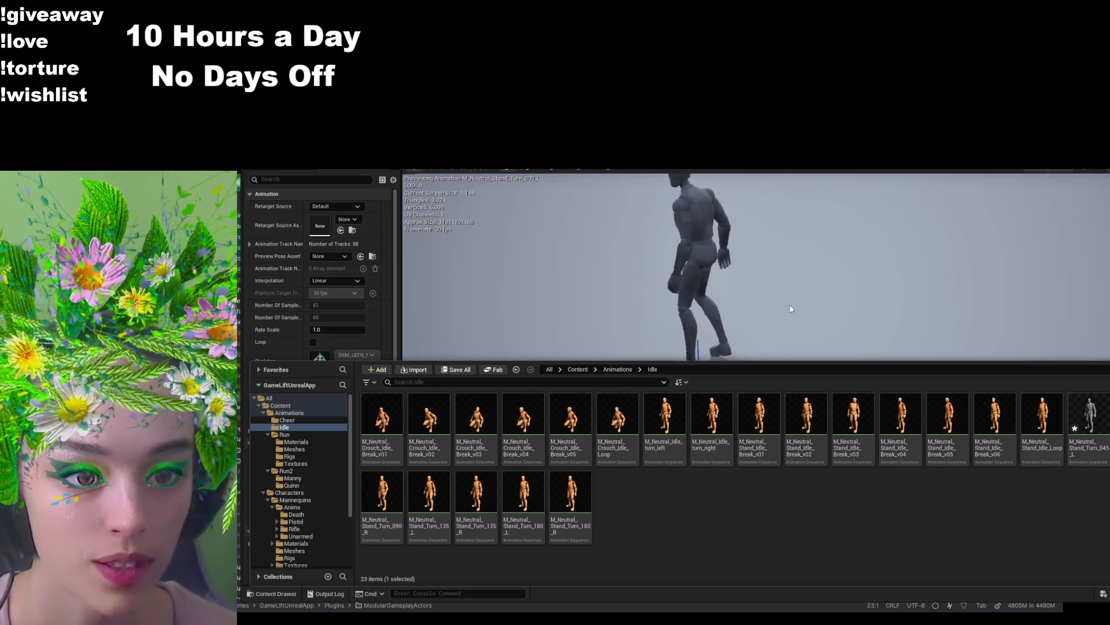
- Preview the Stand_Turn_090_L, Stand_Turn_135_L and Stand_Turn_180_L animations in turn
left_click(789, 304)
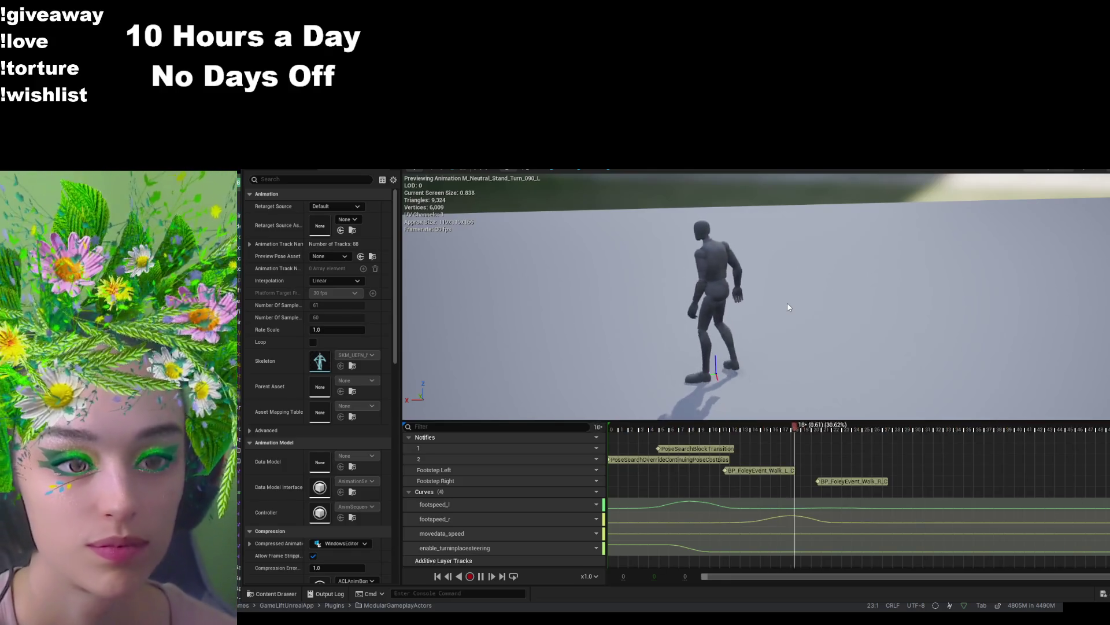
left_click(272, 593)
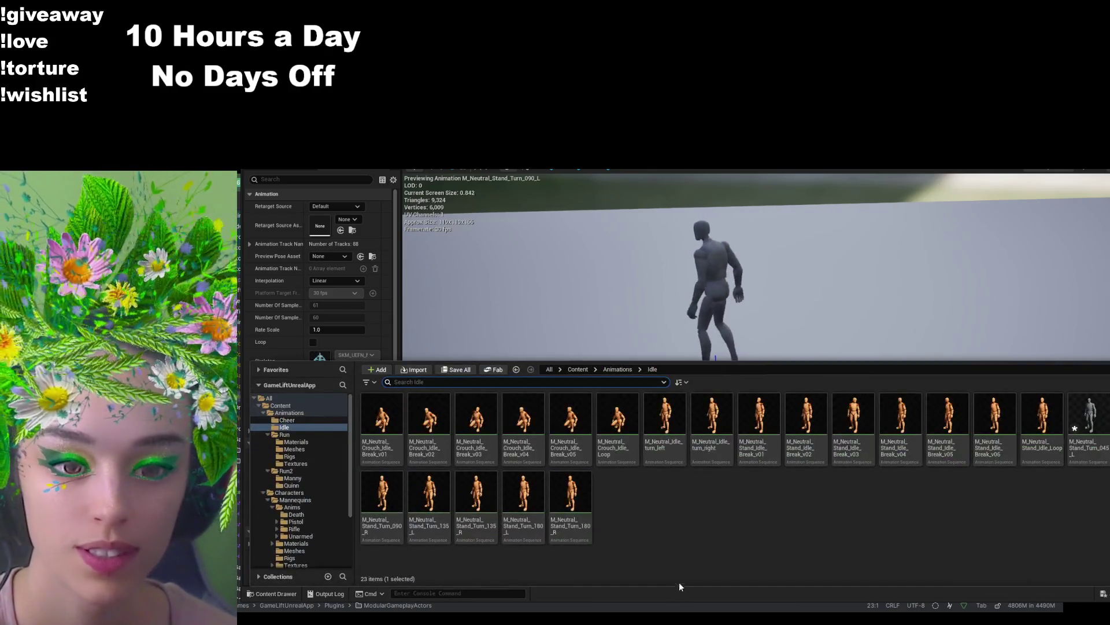
left_click(429, 492)
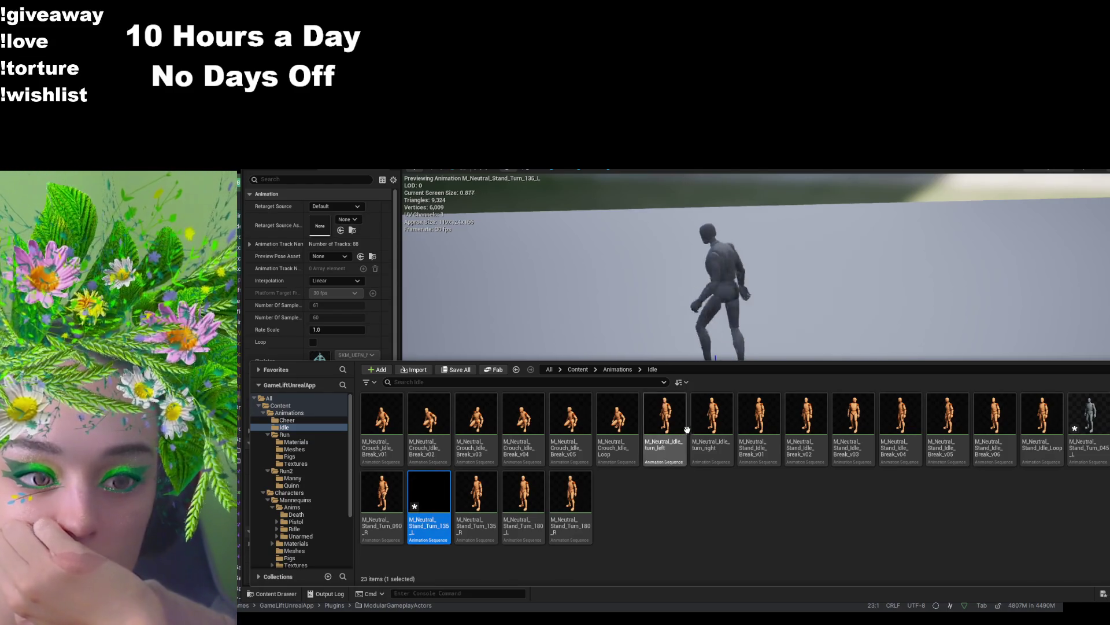
key("Return")
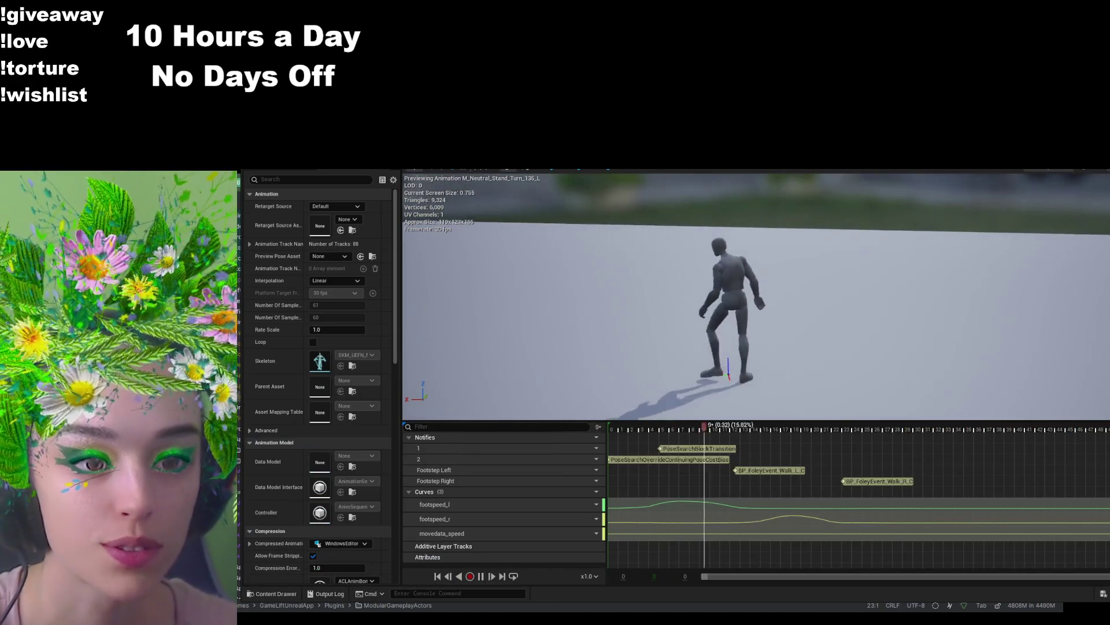
left_click(283, 593)
left_click(538, 482)
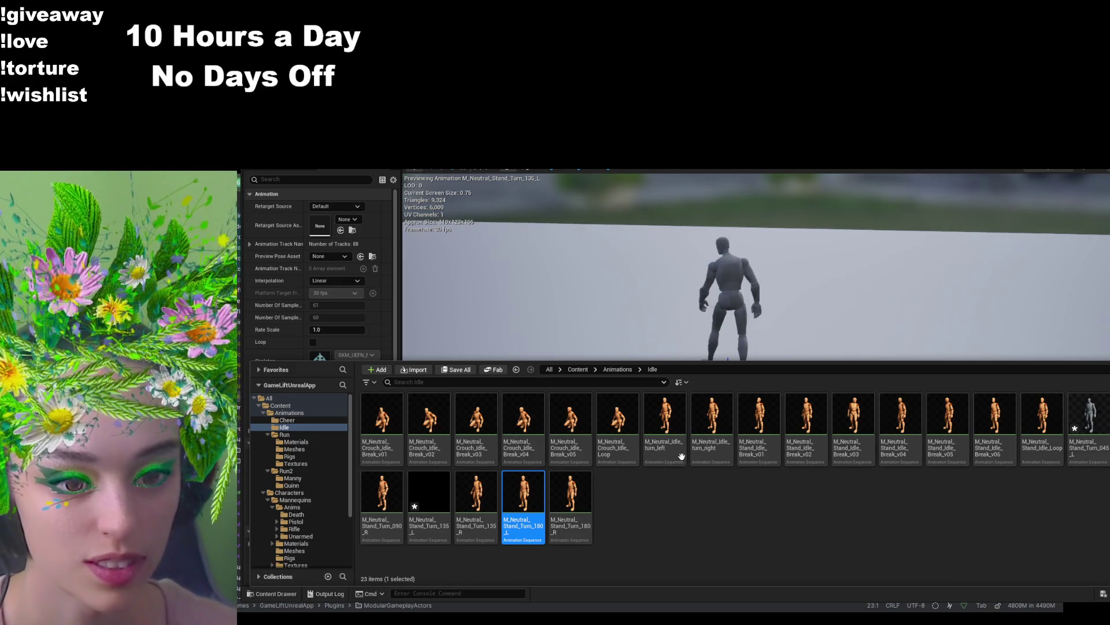
double_click(524, 492)
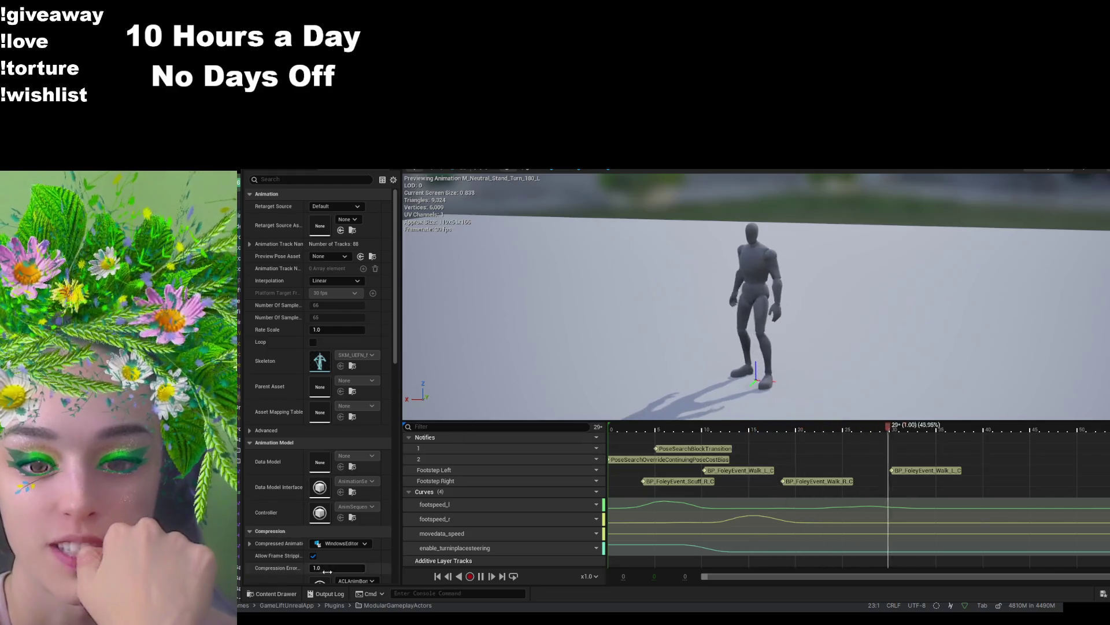
- Preview Stand_Turn_135_L again, then Stand_Turn_045_L
key("ctrl+space")
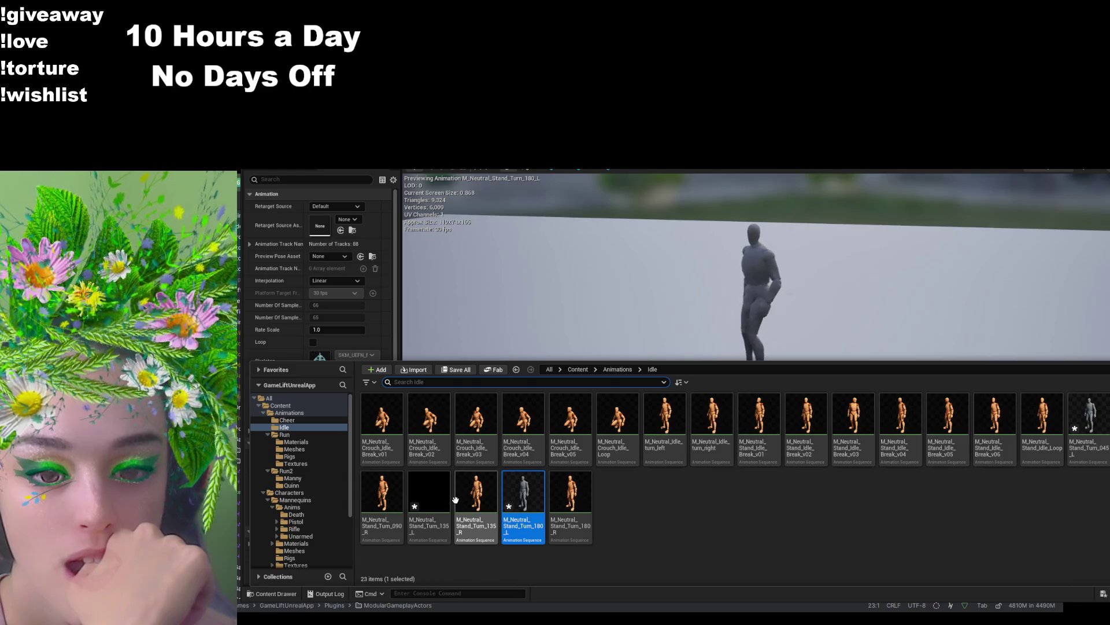
double_click(430, 494)
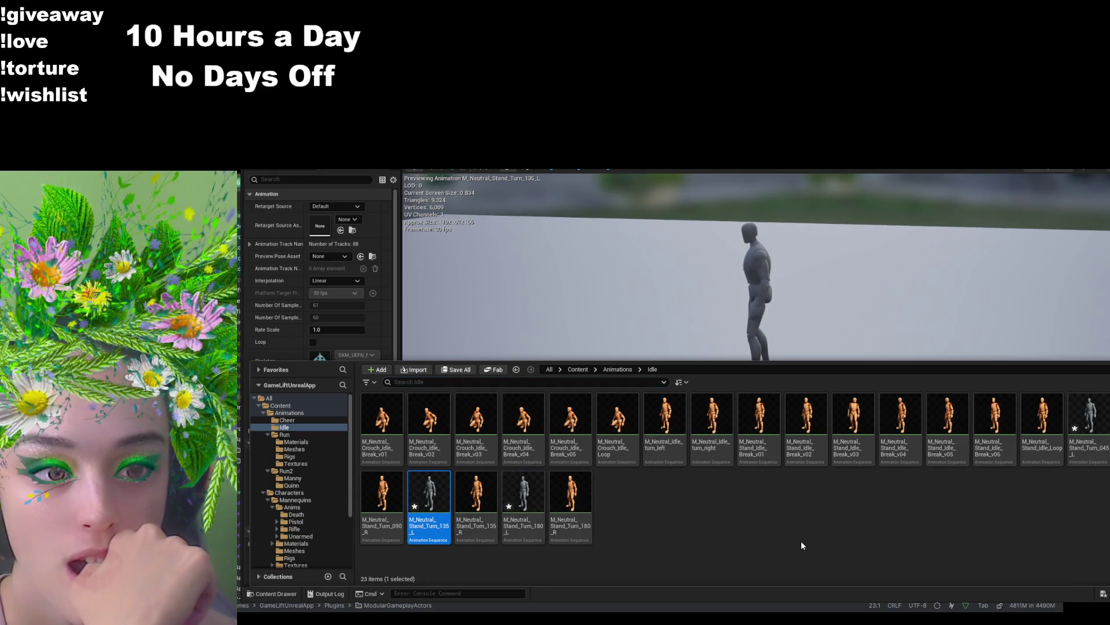
left_click(377, 484)
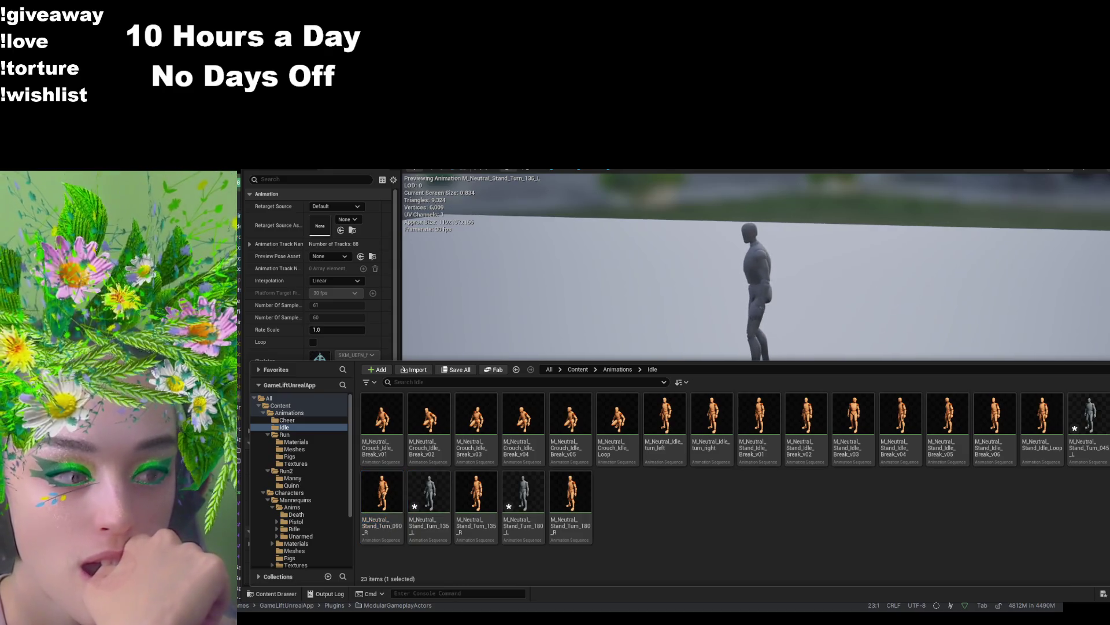
double_click(1089, 420)
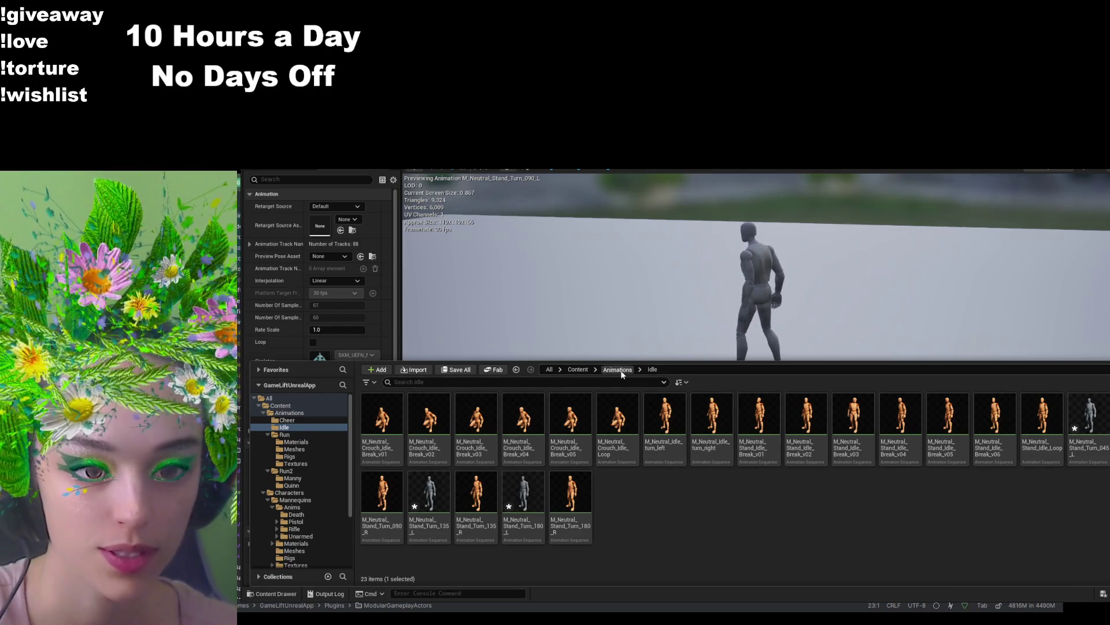
- Paste a copy of the Idle folder into Animations as a new Idle2 folder
left_click(622, 372)
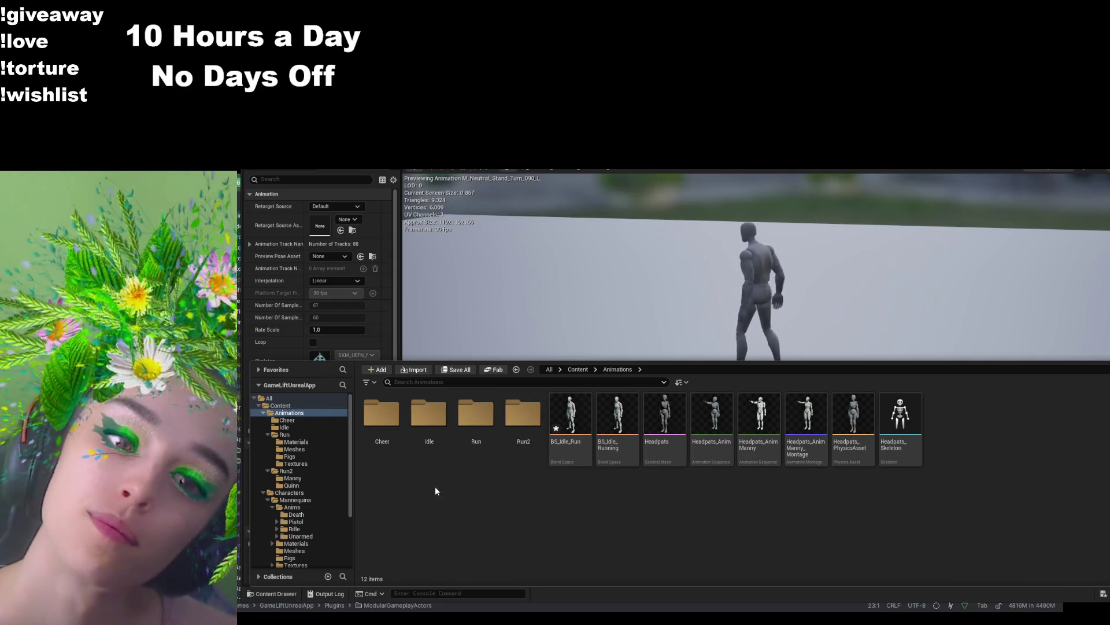
left_click(435, 448)
left_click(439, 480)
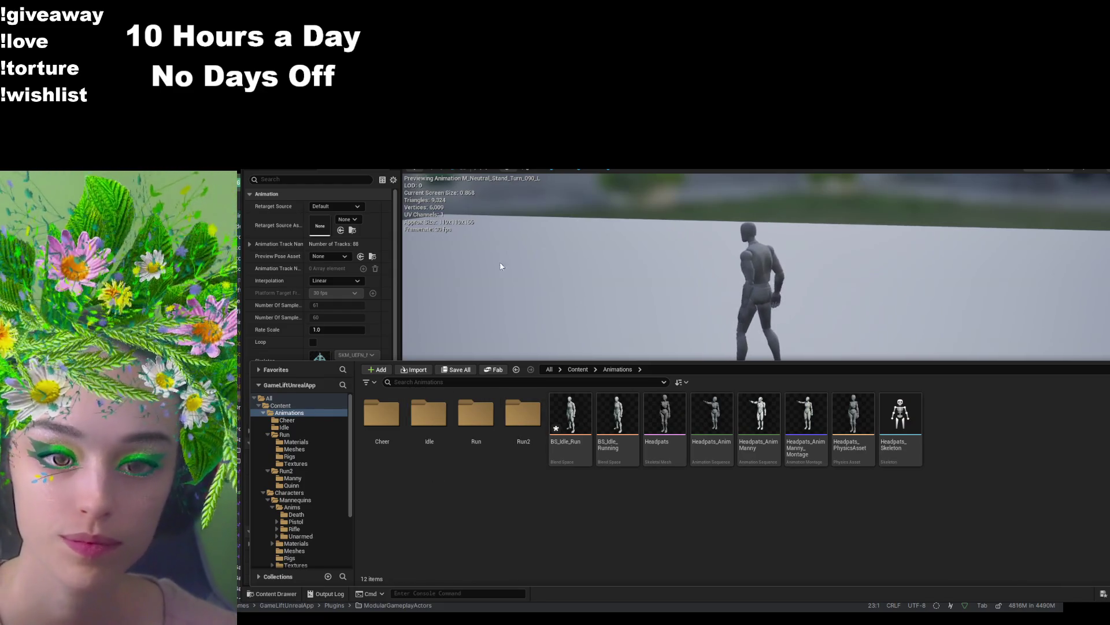
key("ctrl+v")
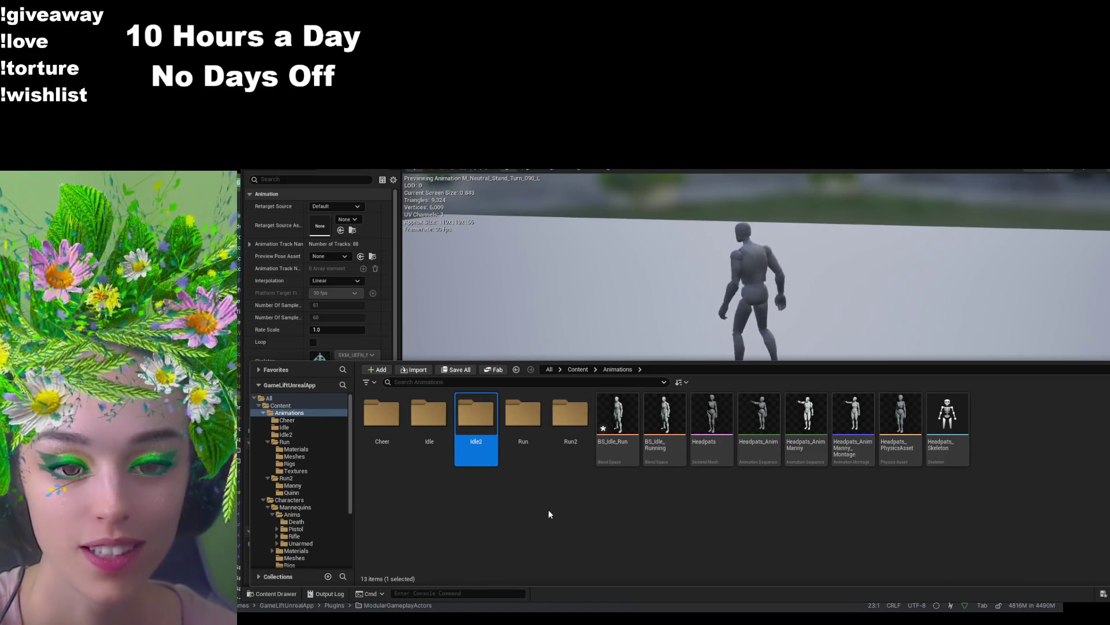
double_click(483, 421)
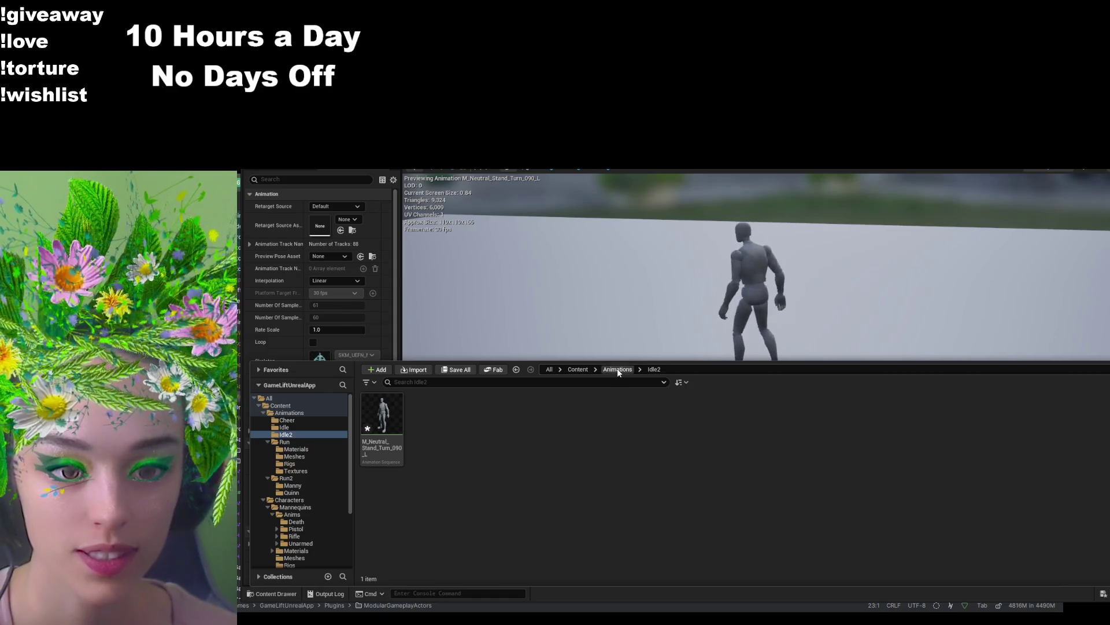
key("Up")
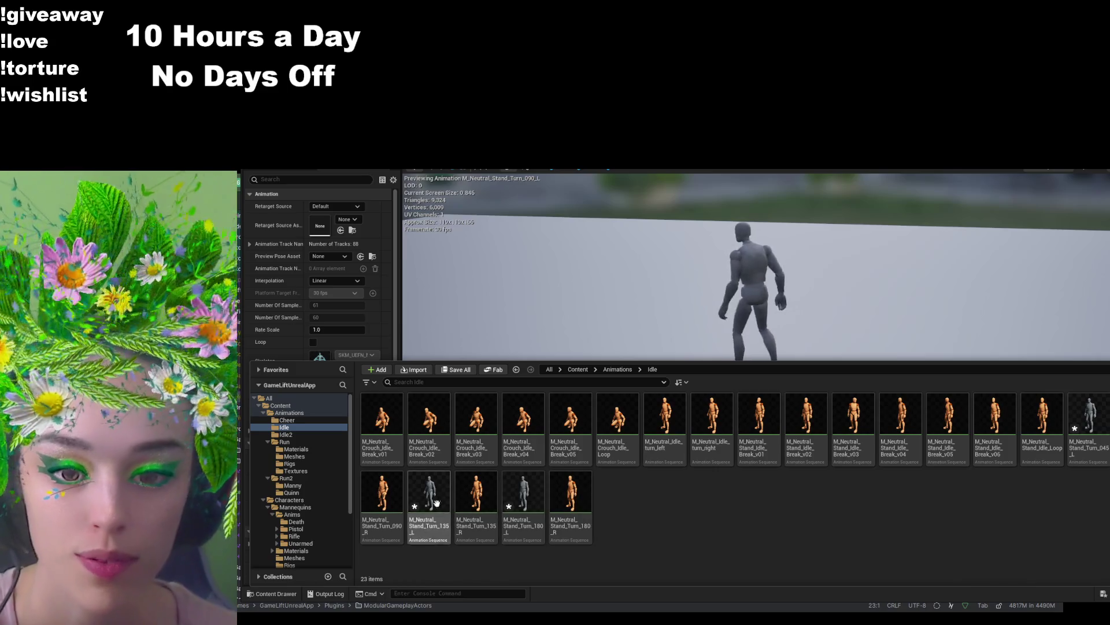
- Preview M_Neutral_Stand_Turn_090_R, then open Idle2 to find it beside M_Neutral_Stand_Turn_090_L
left_click(401, 491)
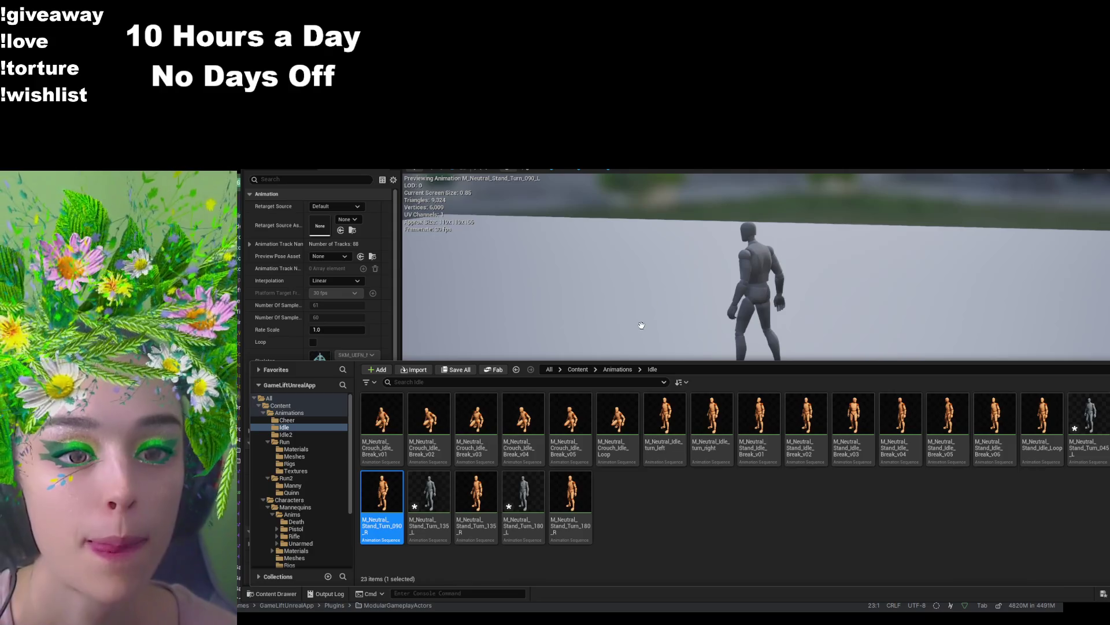
double_click(382, 494)
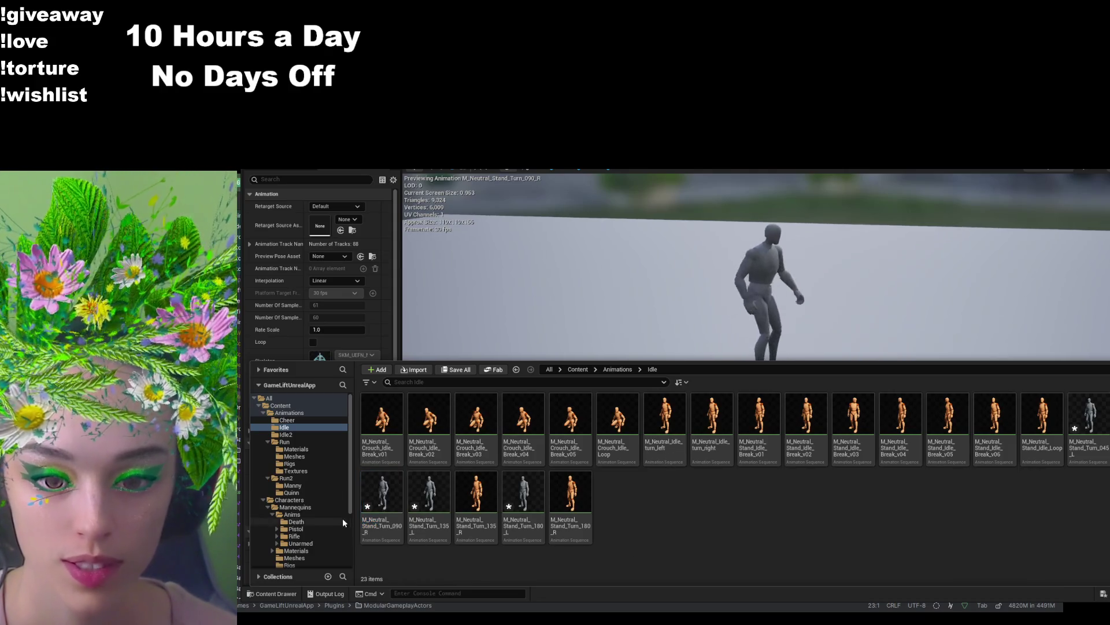
key("alt+Left")
left_click(471, 416)
double_click(471, 416)
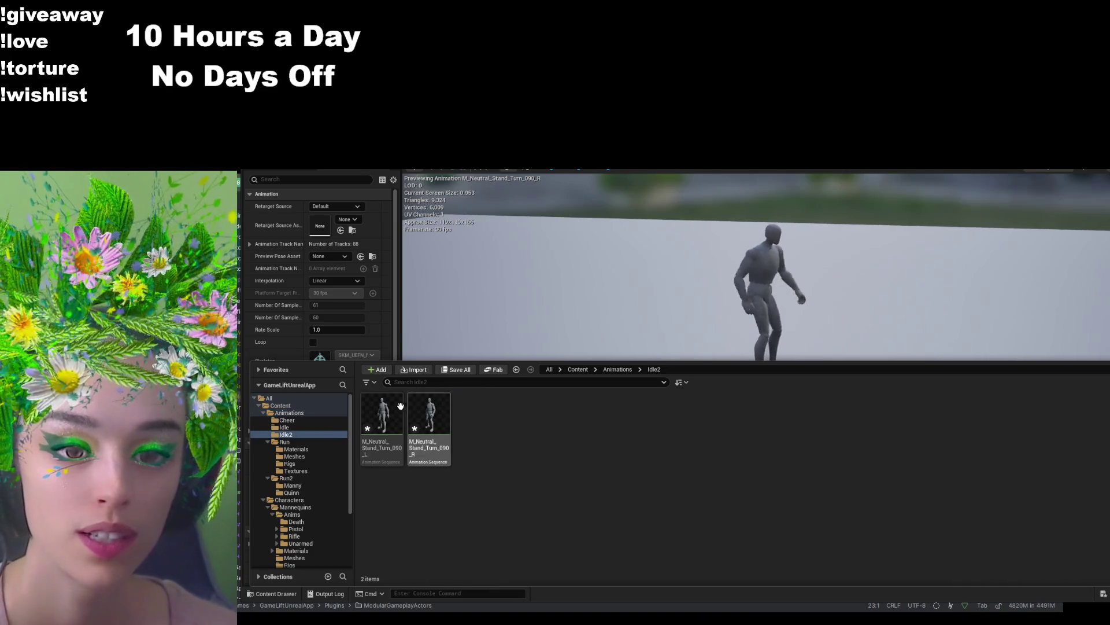
left_click(391, 407)
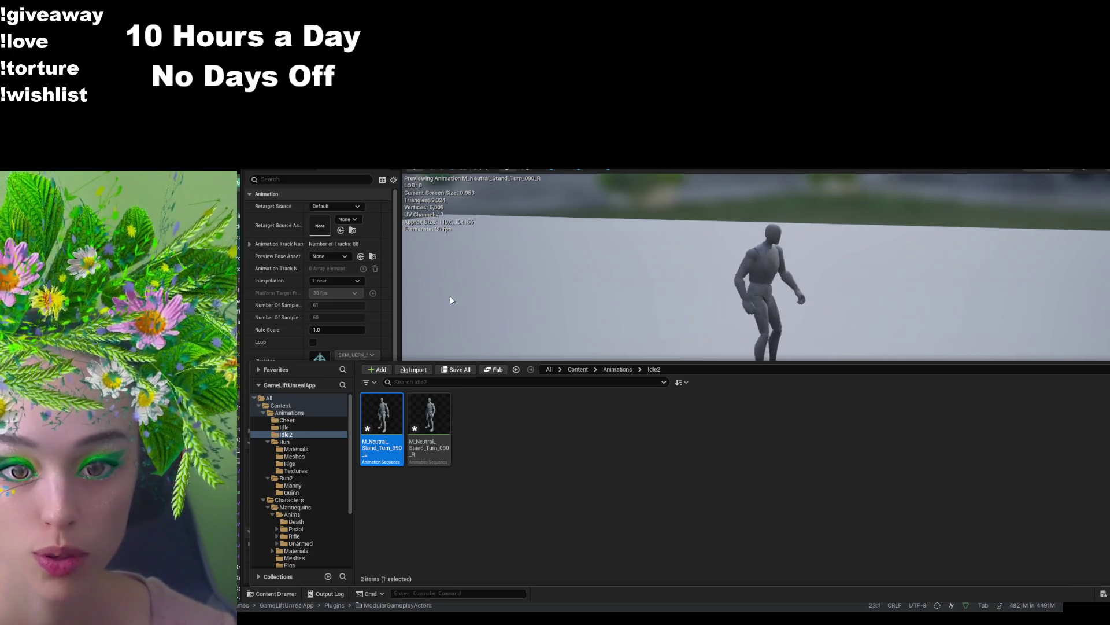
- Check the turn animation's timeline, confirm three M_Neutral_Stand_Turn_090 sequences in Idle2, and return to Animations
left_click(648, 316)
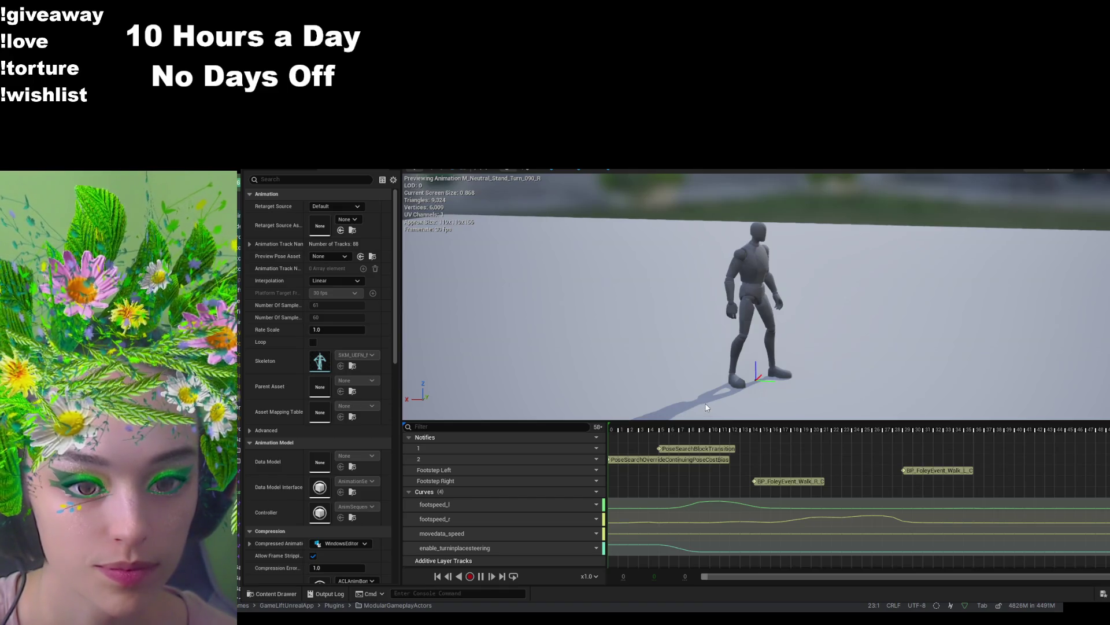
left_click(272, 594)
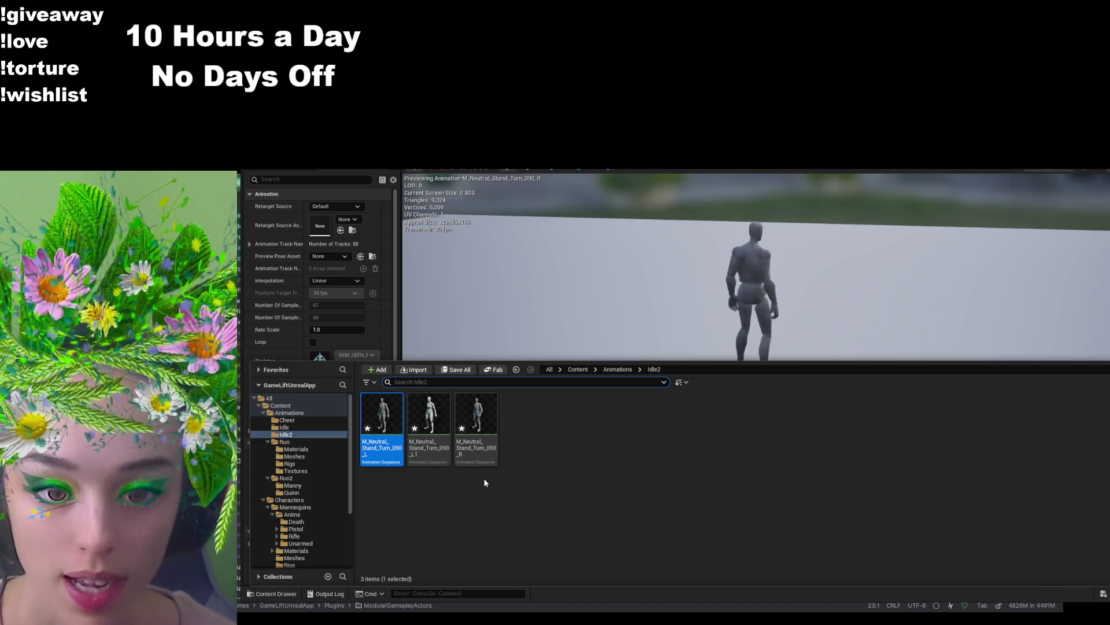
left_click(493, 418)
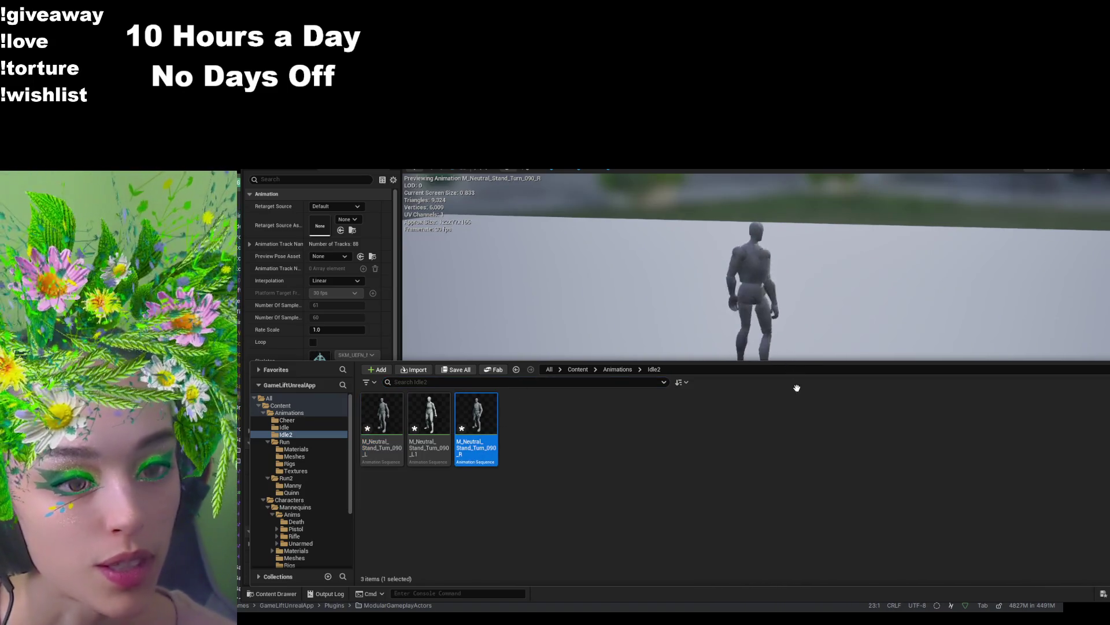
left_click(541, 322)
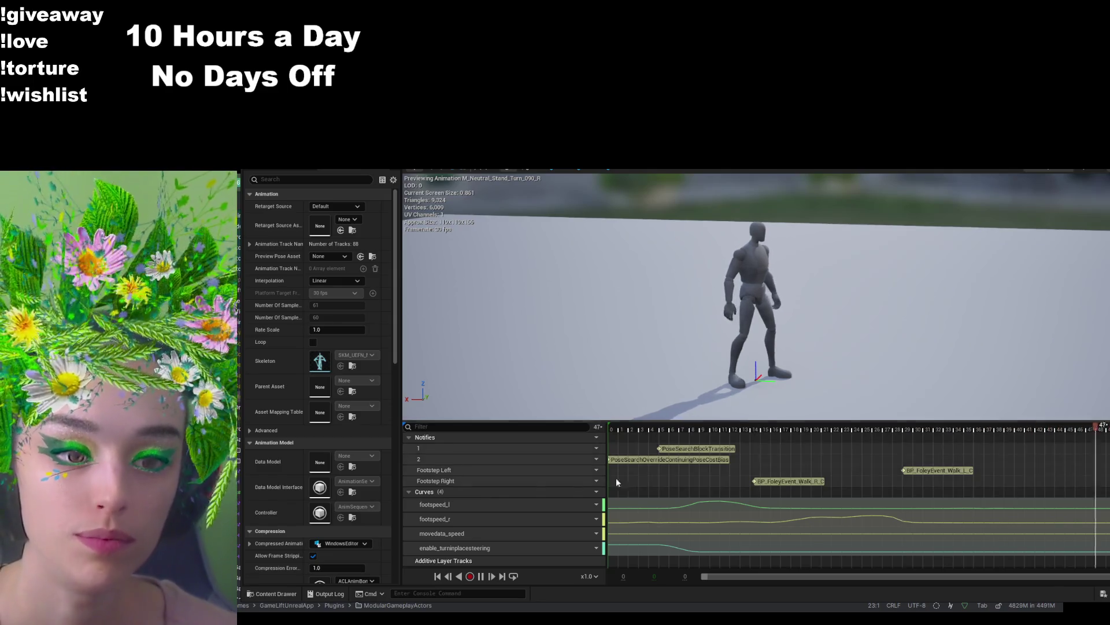
left_click(286, 591)
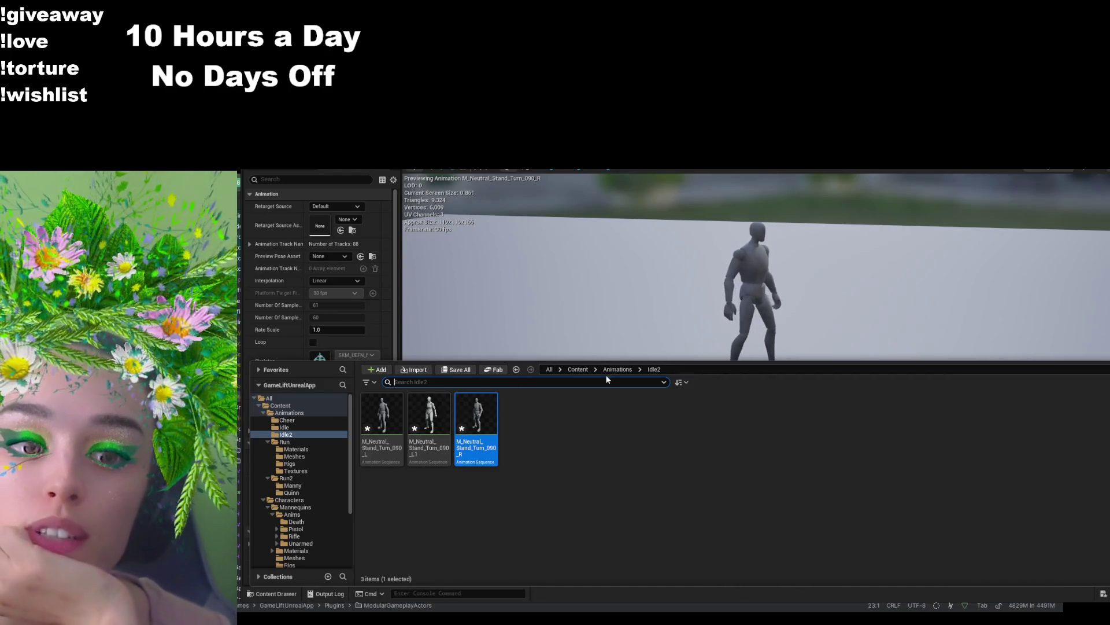
left_click(617, 371)
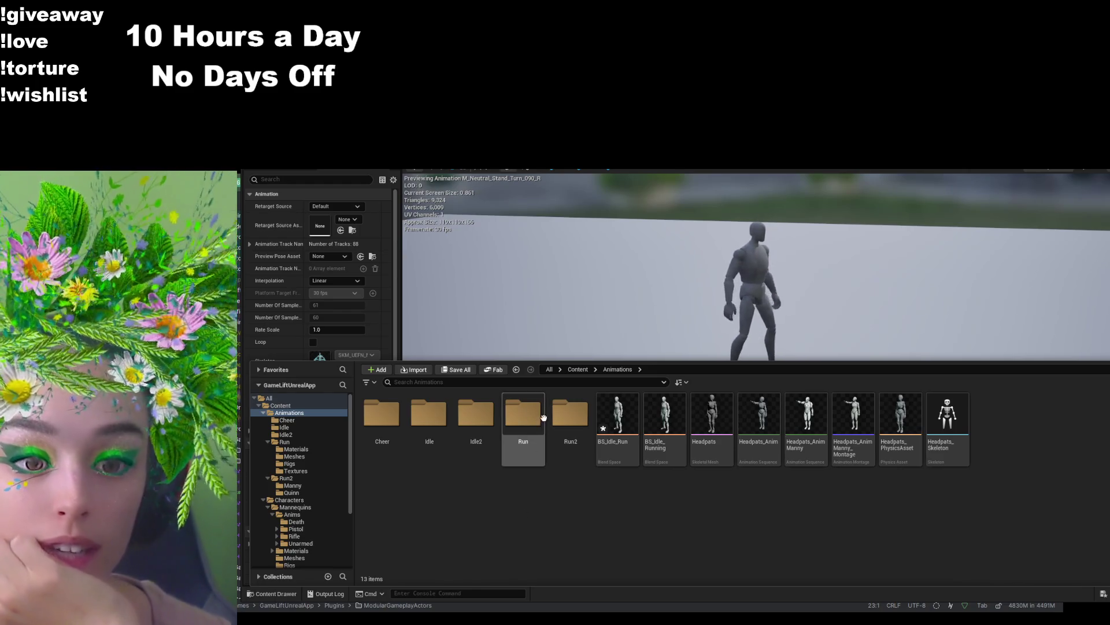
- Glance into Run2, then confirm Idle2 now holds four M_Neutral_Stand_Turn_090 sequences
left_click(565, 417)
double_click(564, 418)
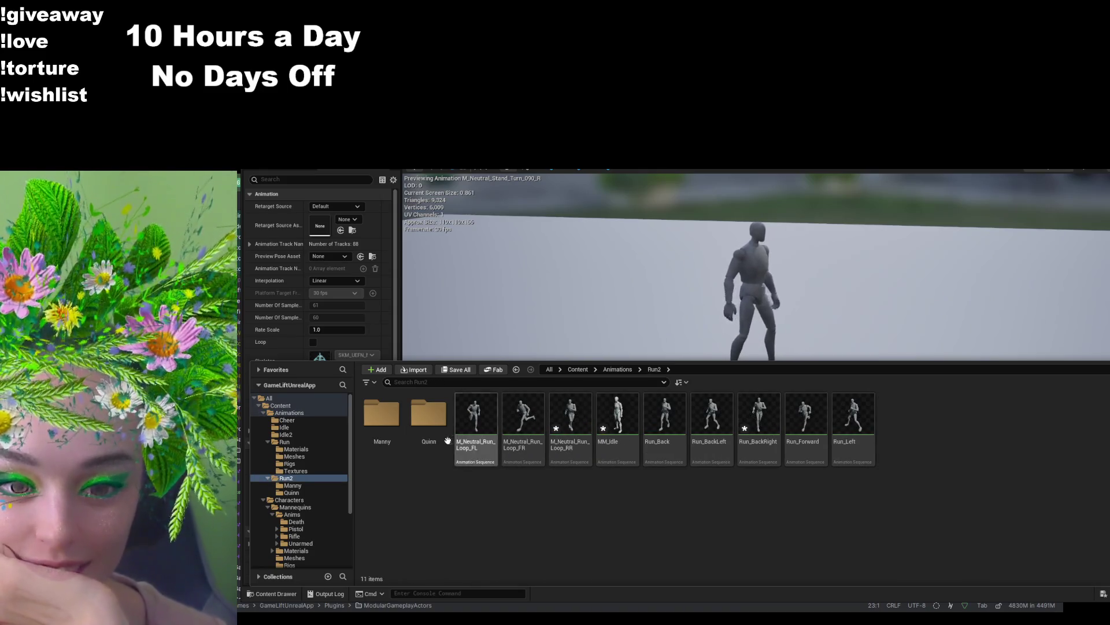
left_click(617, 369)
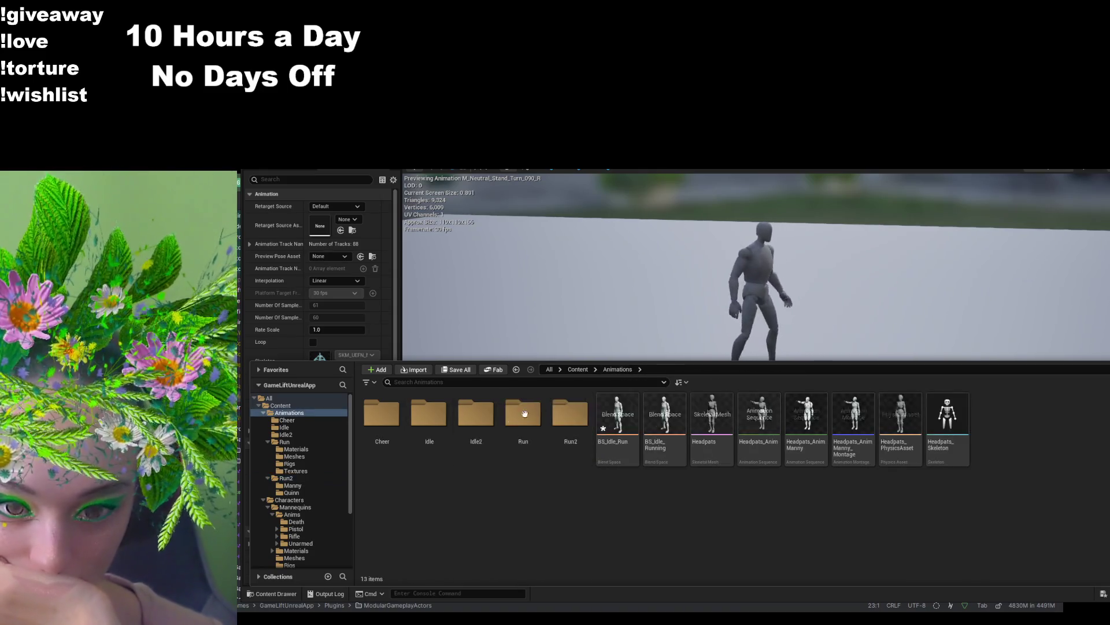
double_click(476, 414)
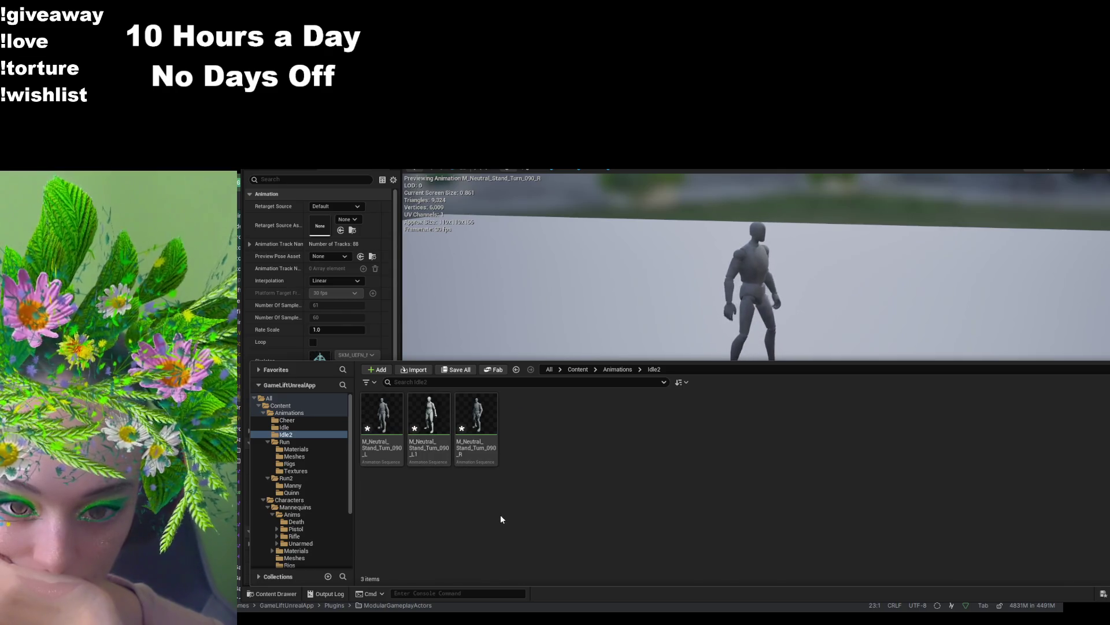
left_click(480, 417)
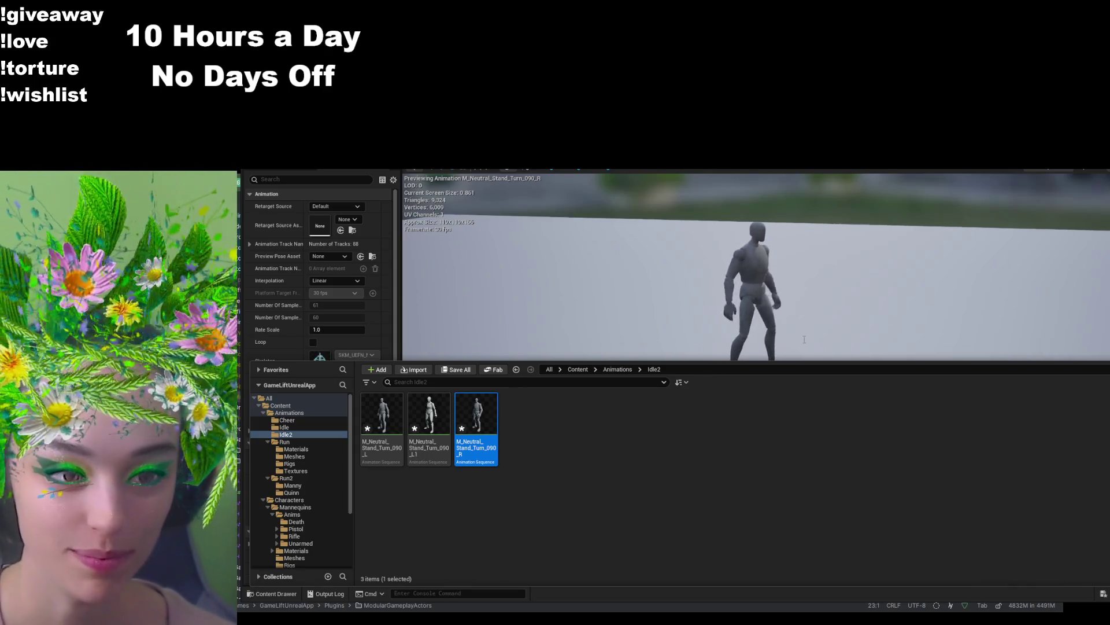
left_click(770, 341)
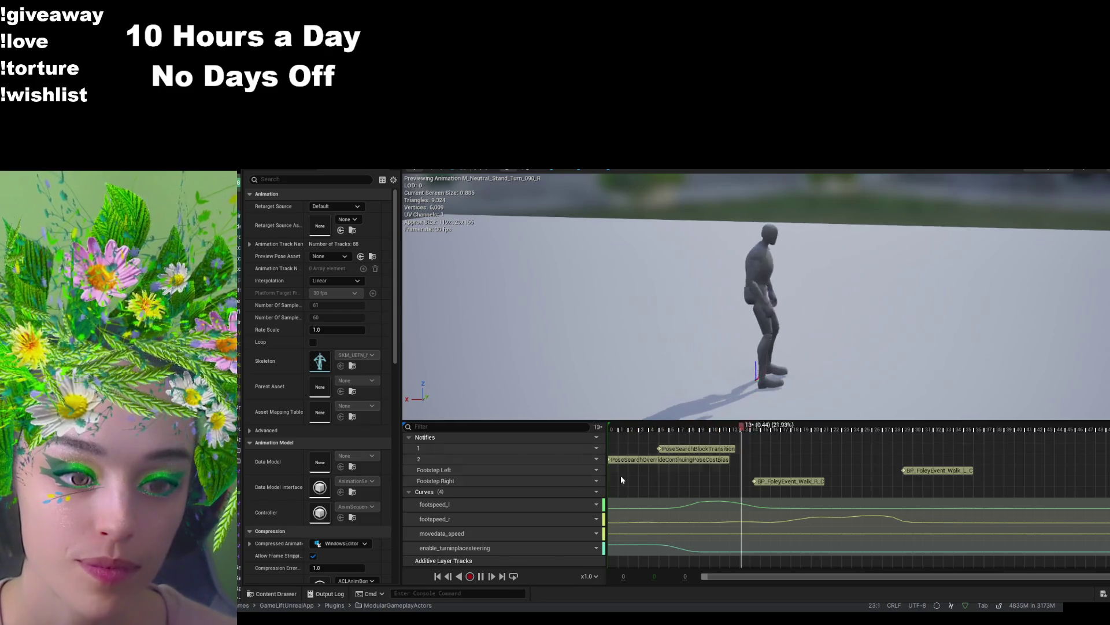
left_click(292, 591)
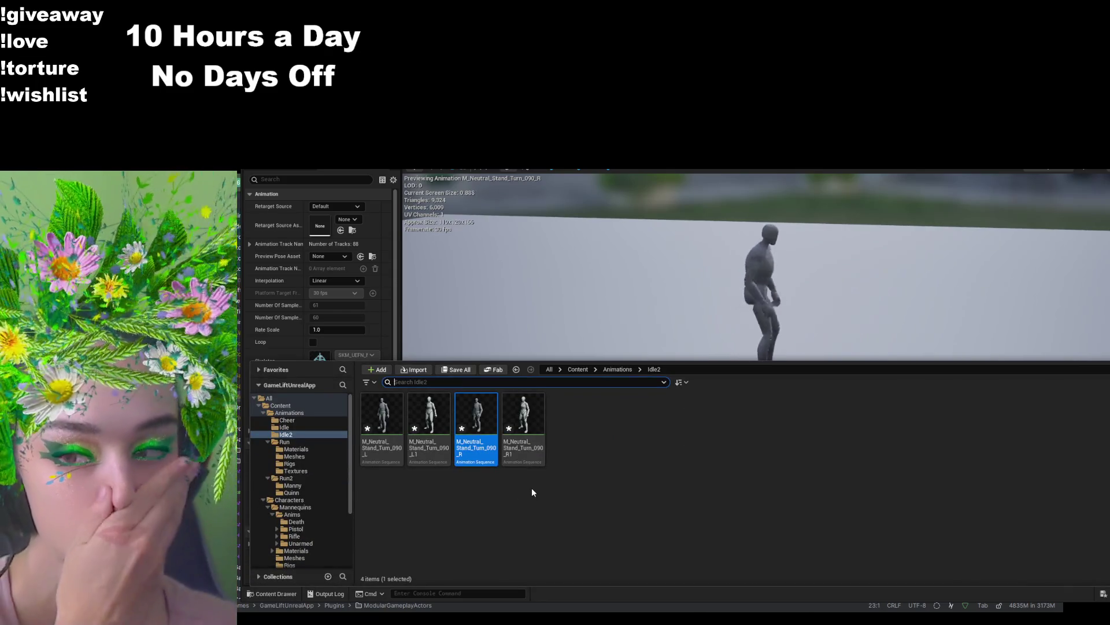
- Go back to ABP_Unarmed's Locomotion state machine showing Entry, Idle and Walk / Run
left_click(630, 199)
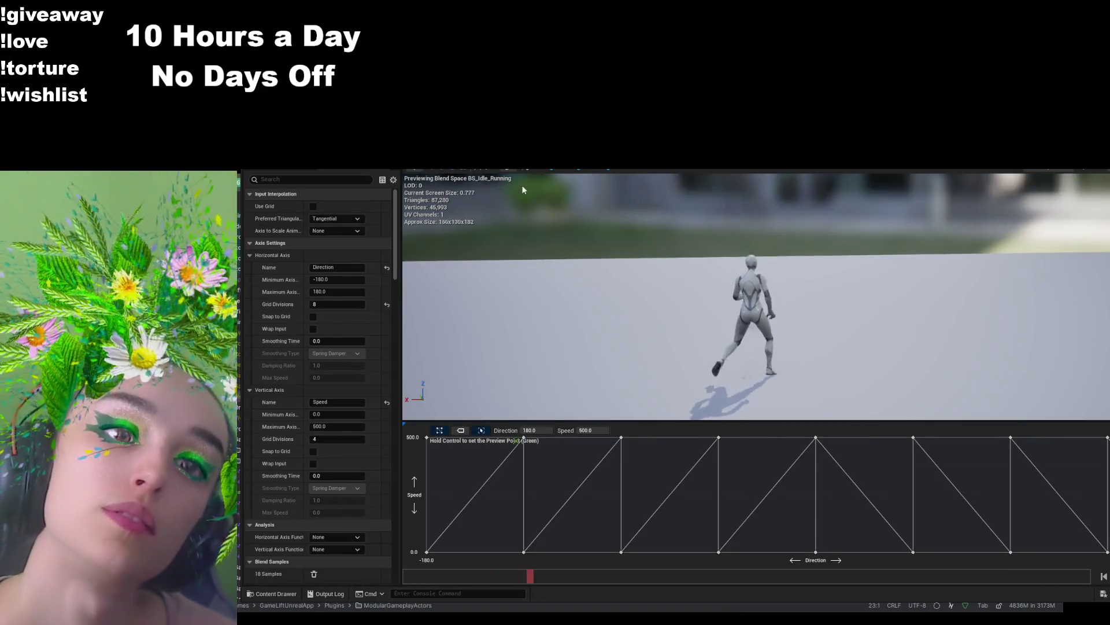
left_click(522, 166)
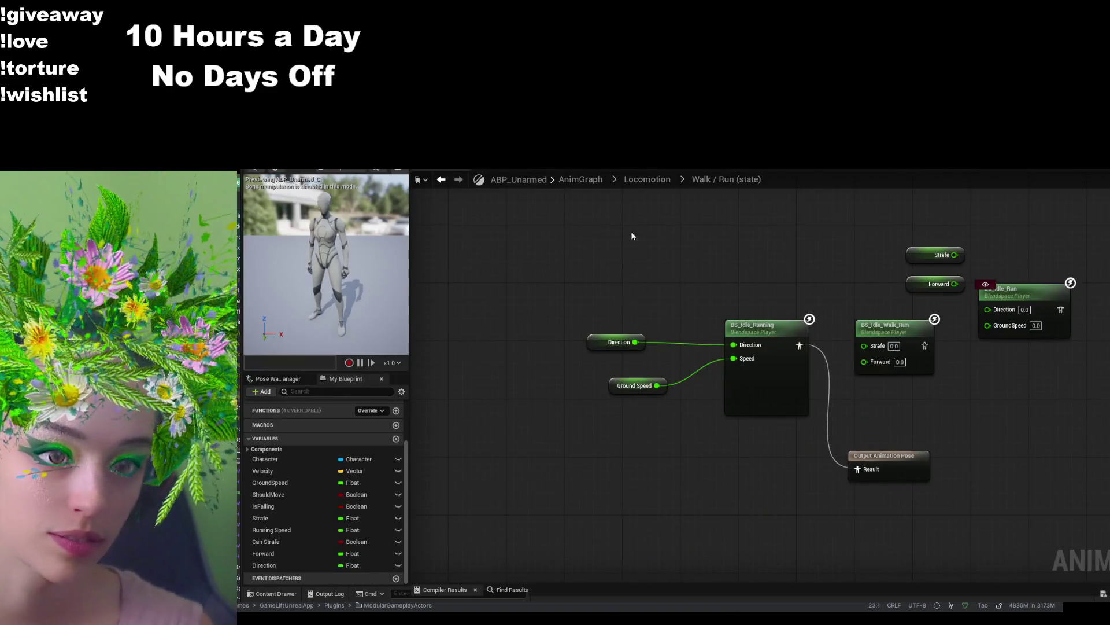
left_click(648, 179)
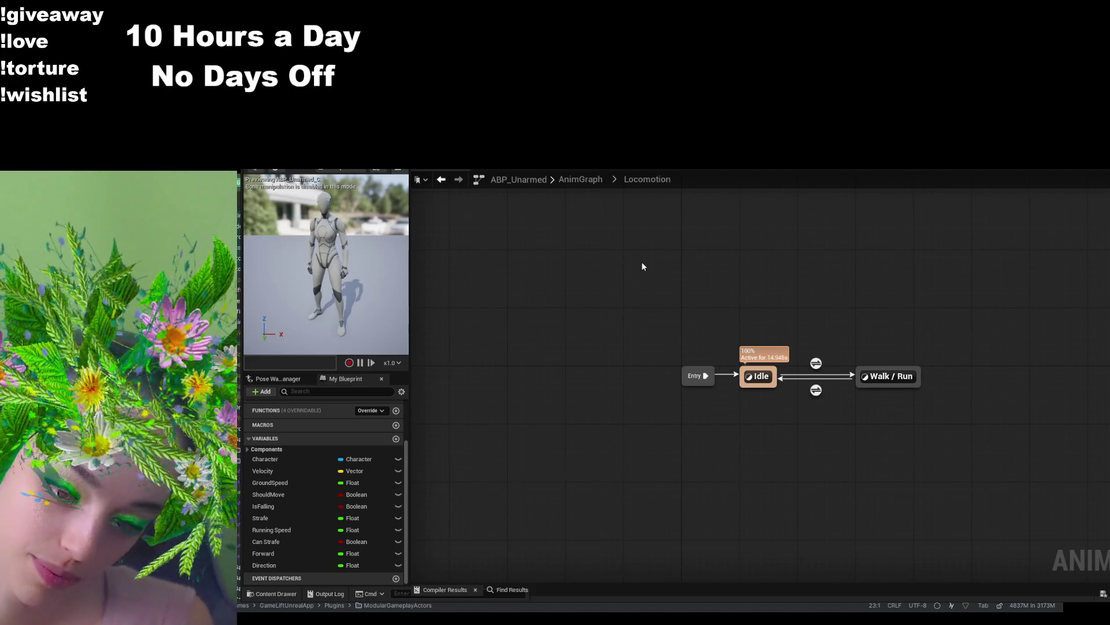
- Open the Idle state graph showing MM_Idle feeding the Output Animation Pose
double_click(755, 381)
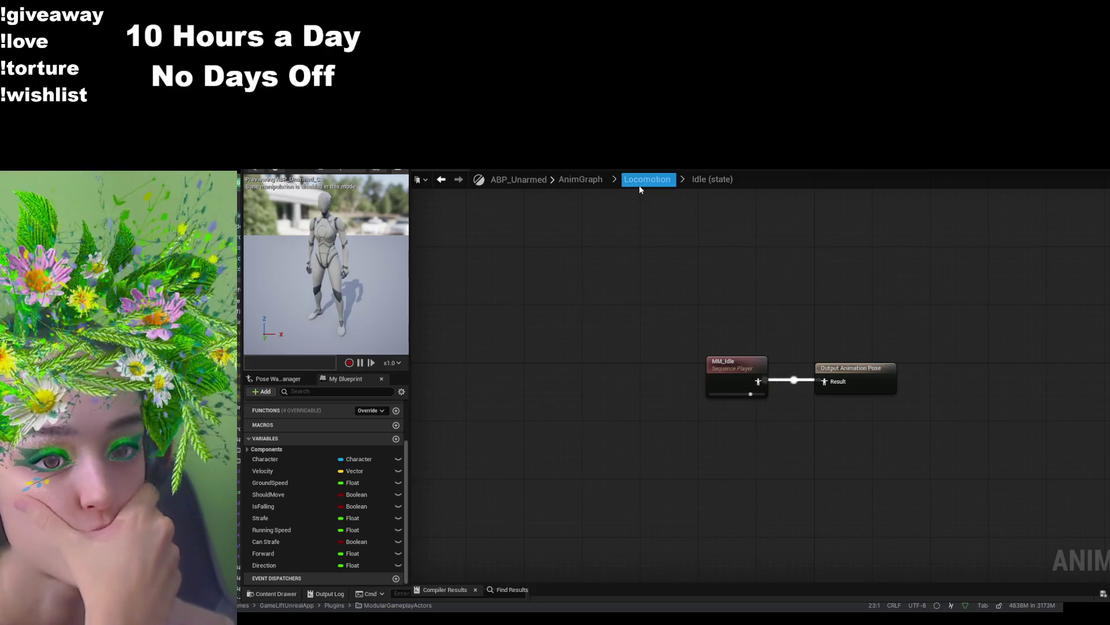
left_click(641, 180)
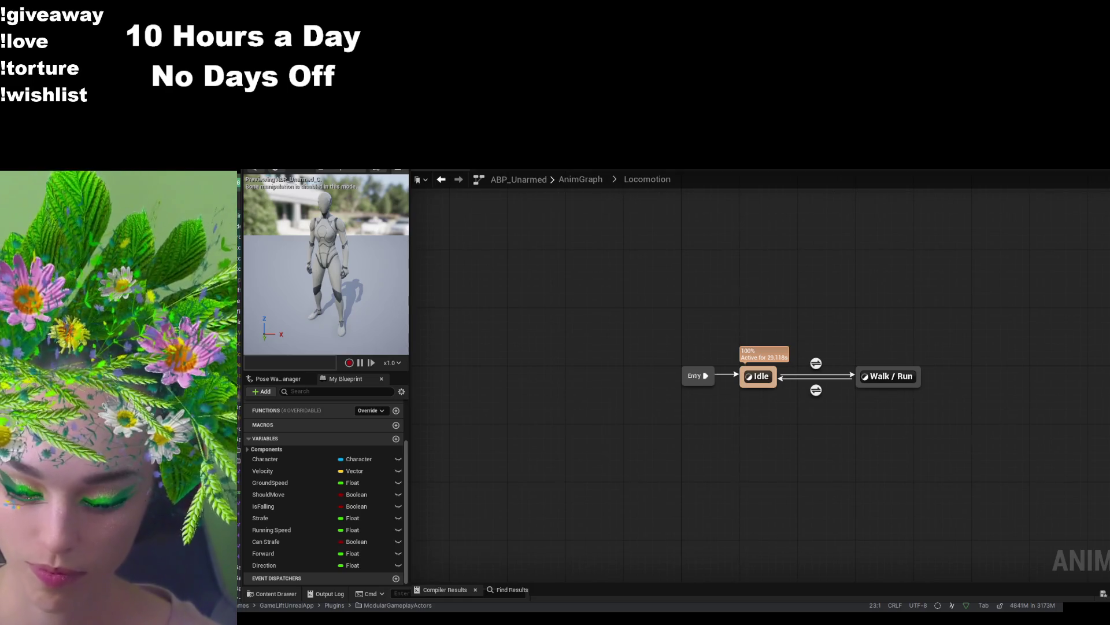
double_click(759, 376)
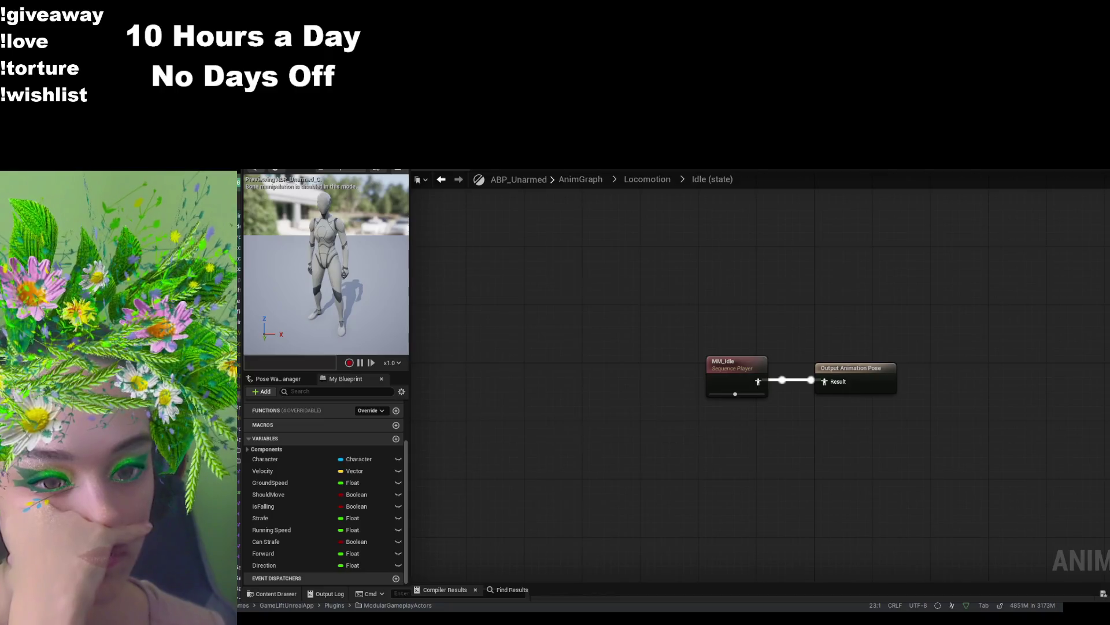
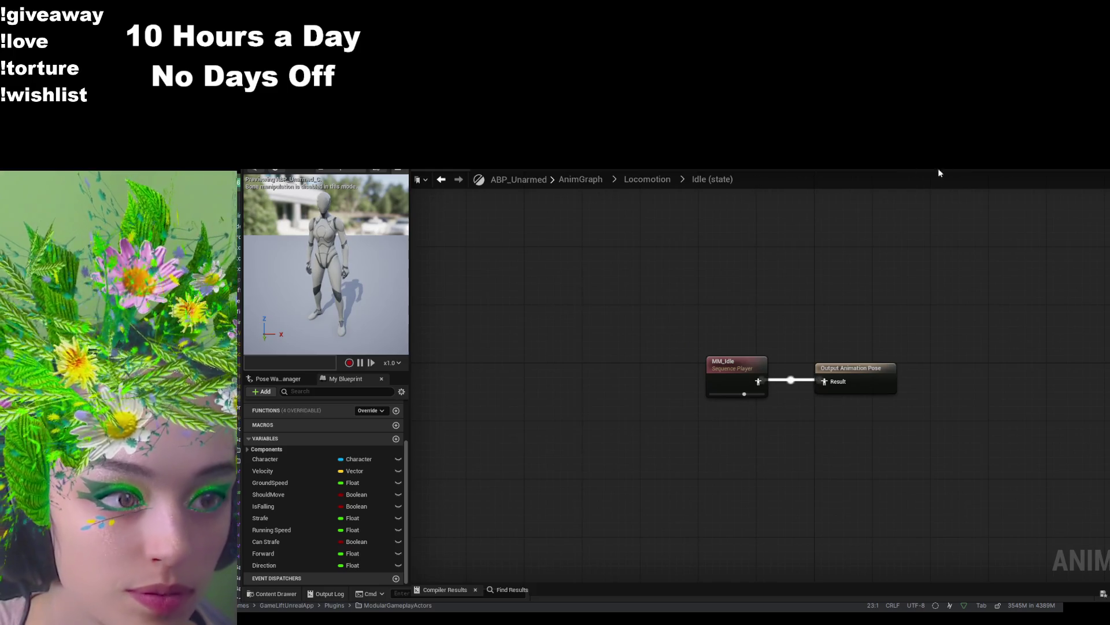
- Delete the Should Move comment block and its nodes from the ABP_Unarmed event graph
left_click(636, 166)
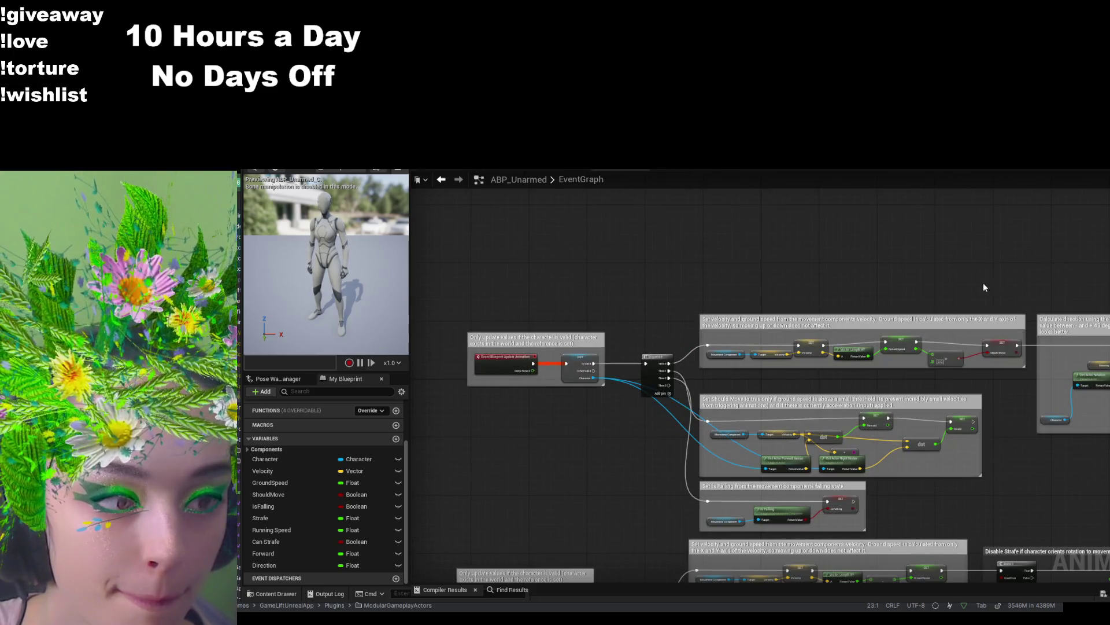
left_click_drag(989, 288, 790, 218)
mouse_move(837, 415)
left_mouse_down()
mouse_move(915, 395)
mouse_move(1003, 429)
left_mouse_up()
scroll(853, 413, "up", 3)
mouse_move(1074, 389)
left_mouse_down()
mouse_move(618, 307)
mouse_move(495, 254)
left_mouse_up()
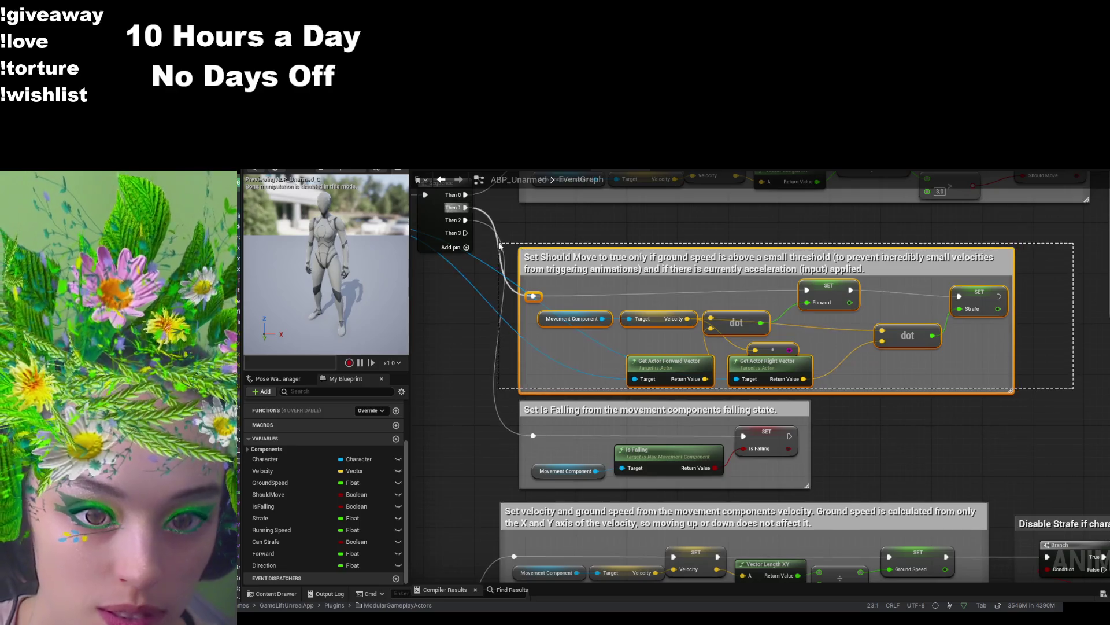
key("Delete")
- Move the Set Is Falling comment block up beneath the Sequence node
left_click_drag(589, 276, 715, 363)
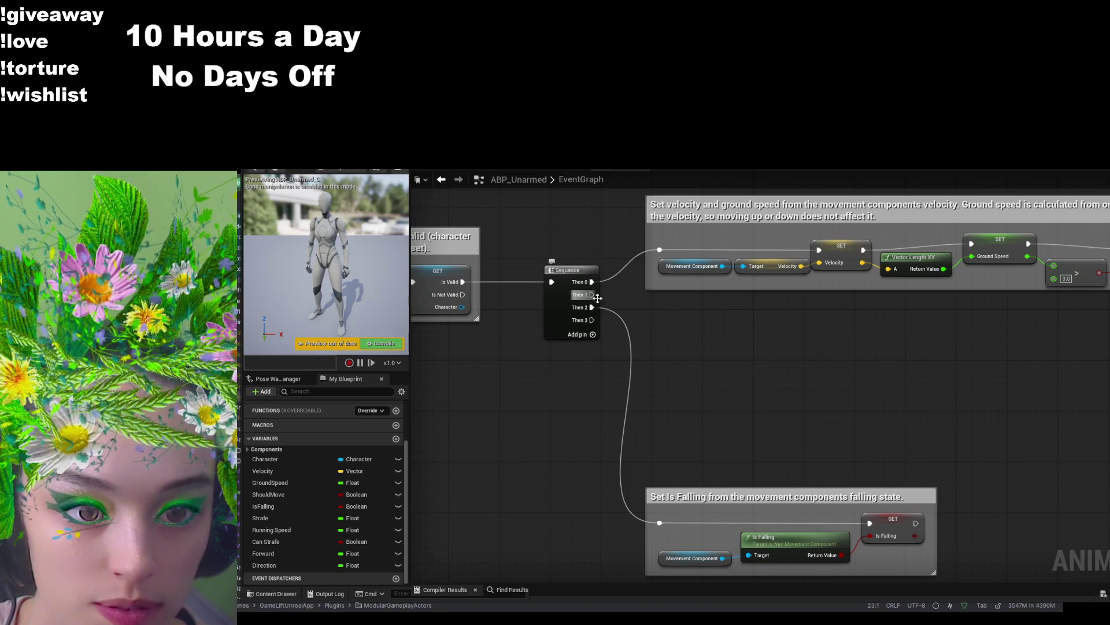
scroll(685, 383, "down", 2)
scroll(831, 408, "down", 2)
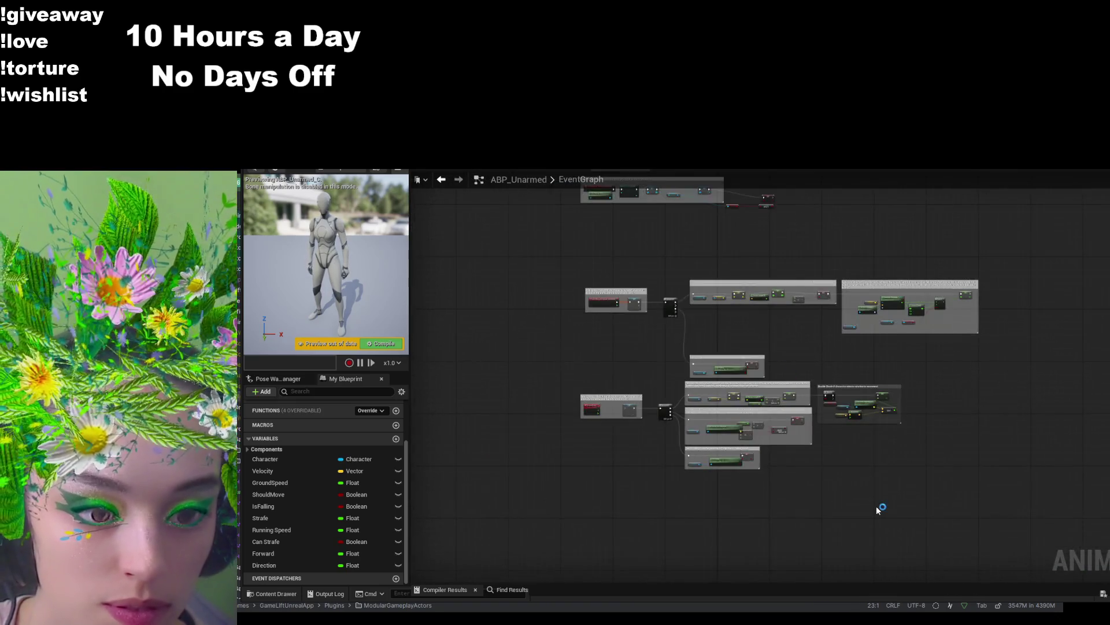
scroll(872, 501, "up", 3)
mouse_move(765, 505)
left_mouse_down()
mouse_move(782, 536)
mouse_move(879, 624)
left_mouse_up()
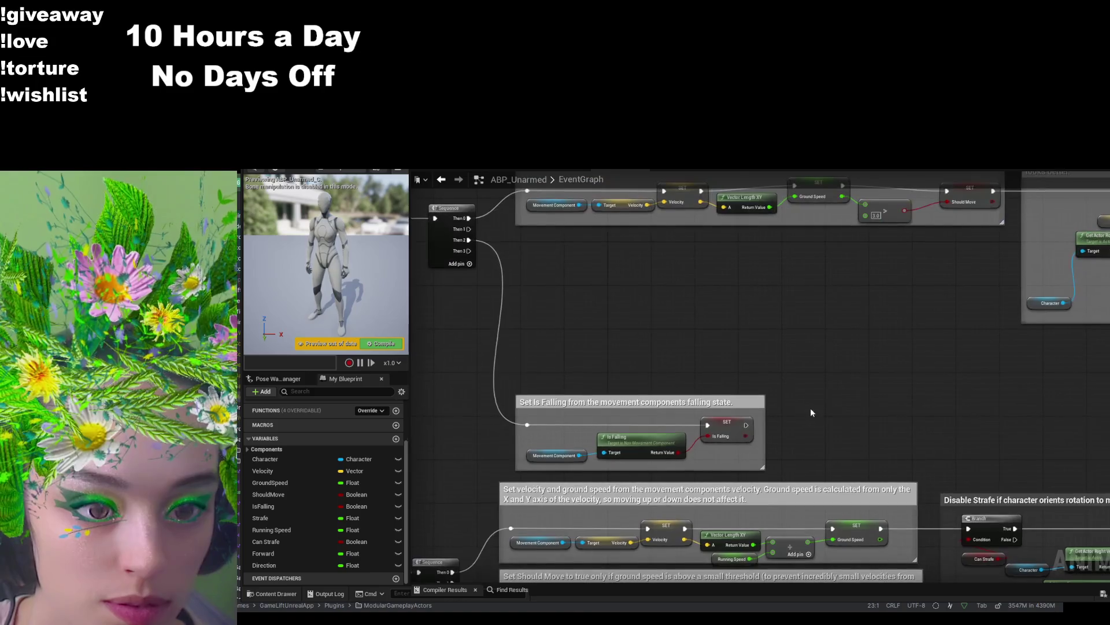
left_click_drag(788, 474, 463, 367)
left_click_drag(632, 410, 643, 263)
left_click_drag(630, 374, 646, 472)
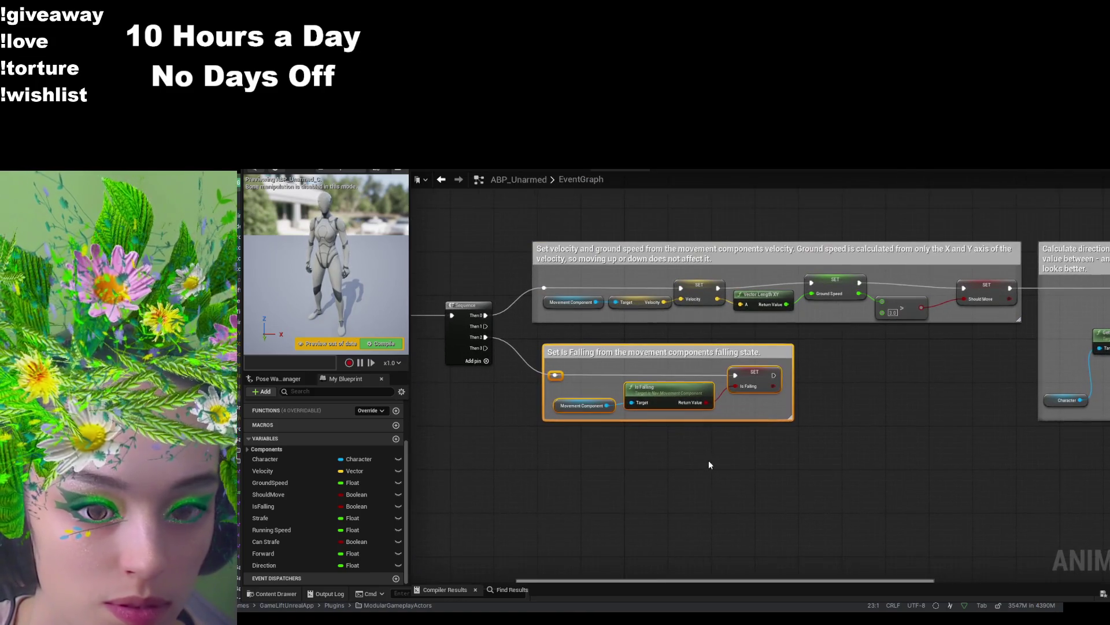
- Remove the unused Then 3 execution pin from the Sequence node
left_click(479, 347)
right_click(485, 347)
left_click(509, 395)
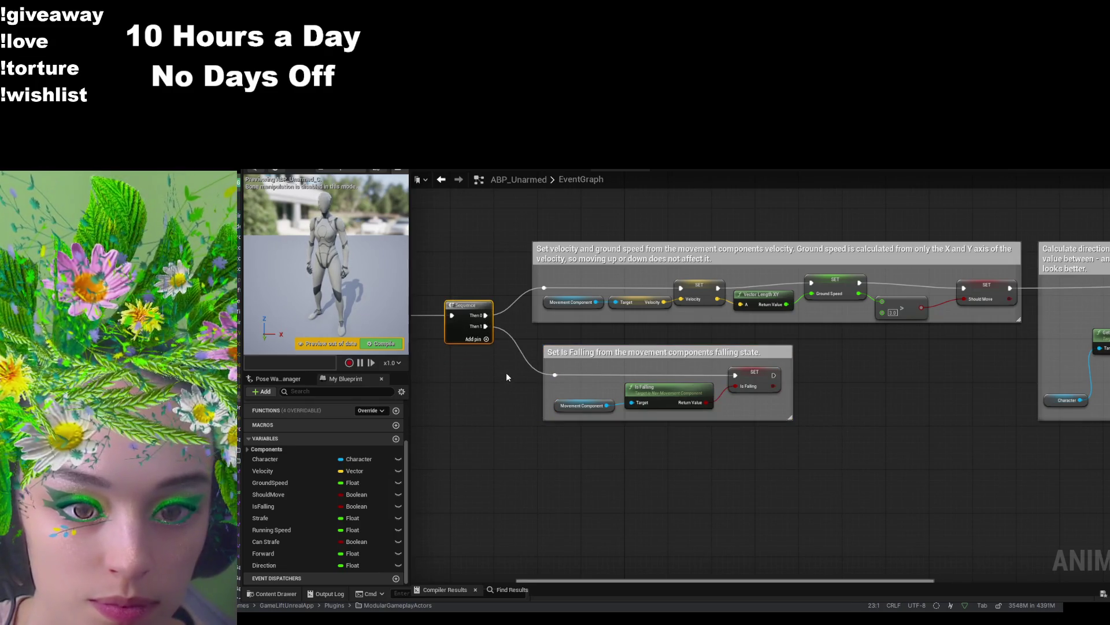
- Move the top Can Strafe comment block down closer to the other blocks
scroll(897, 489, "down", 3)
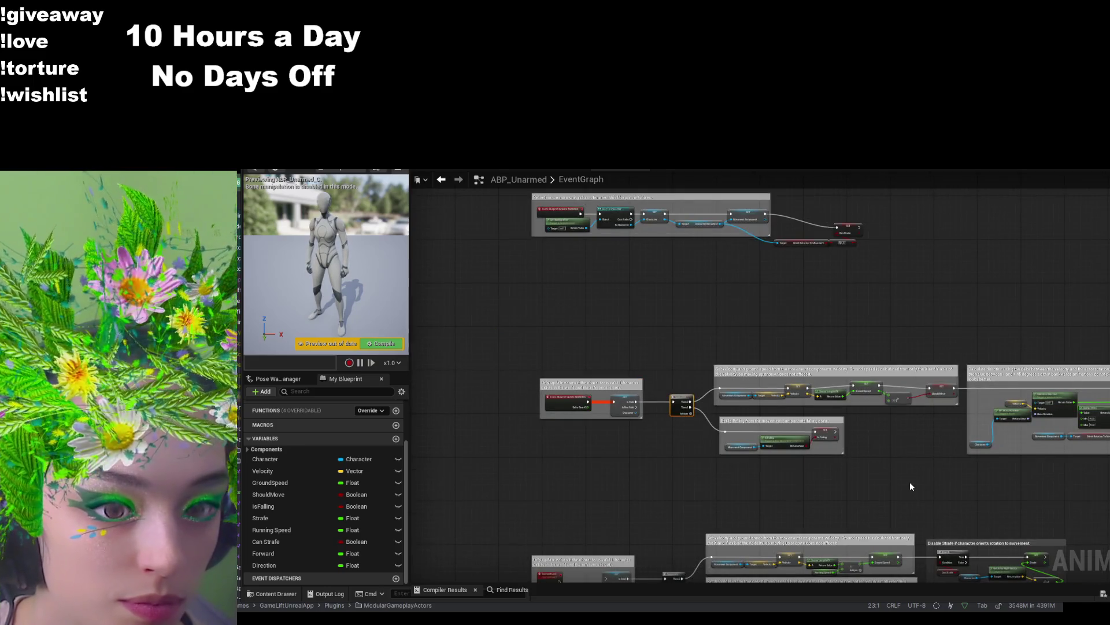
mouse_move(910, 487)
left_mouse_down()
mouse_move(788, 456)
mouse_move(873, 370)
mouse_move(898, 516)
left_mouse_up()
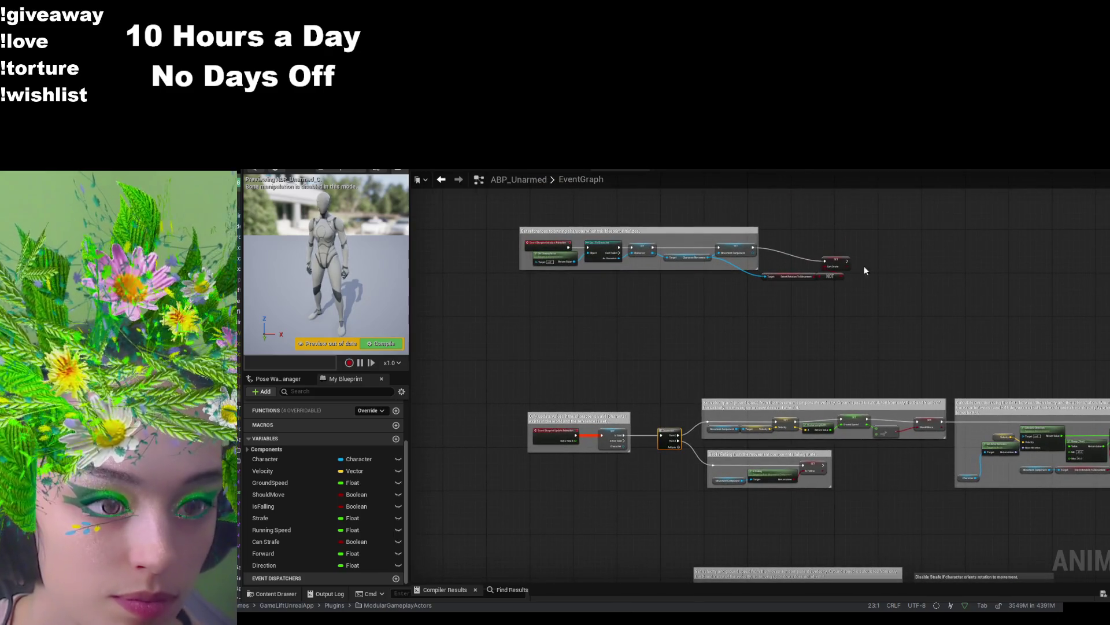
left_click_drag(885, 230, 495, 308)
mouse_move(647, 256)
left_mouse_down()
mouse_move(717, 328)
mouse_move(834, 335)
mouse_move(646, 333)
left_mouse_up()
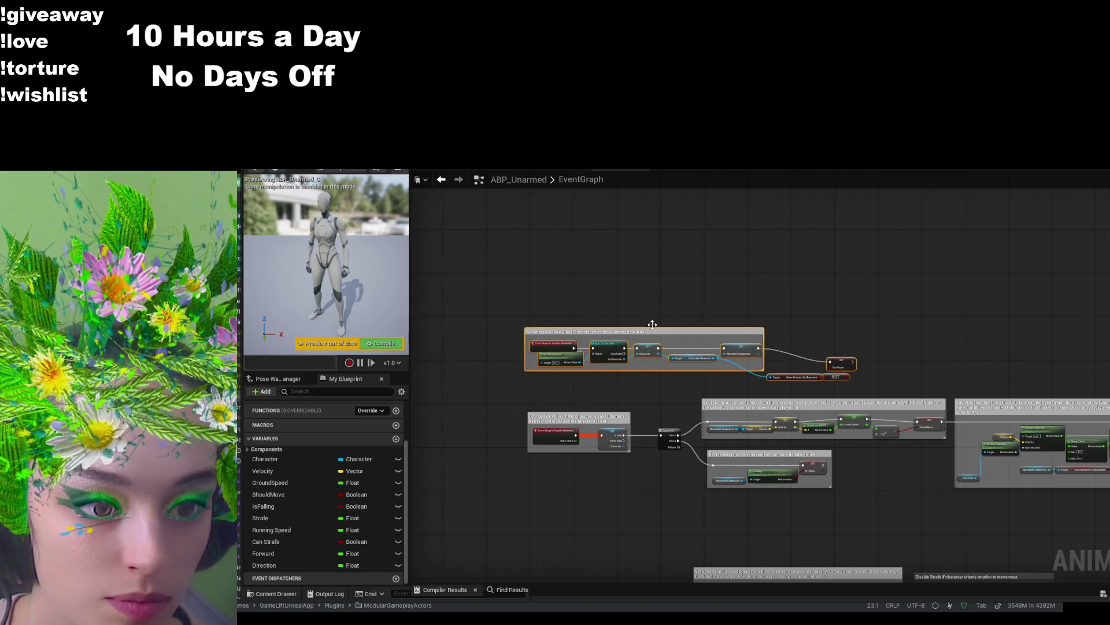
left_click(829, 271)
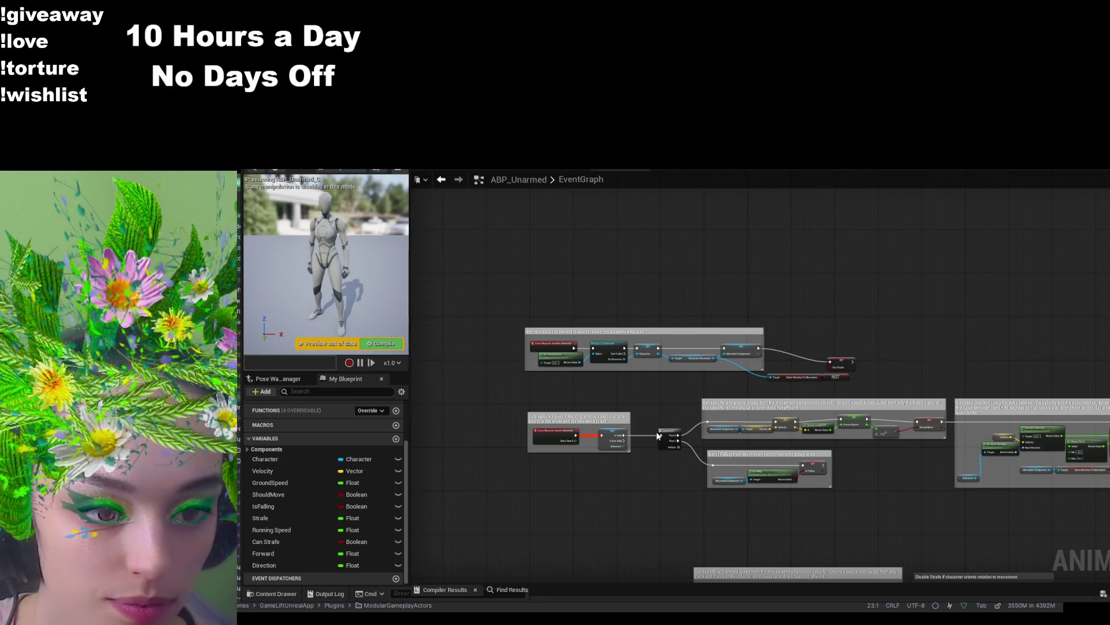
- Bring the Calculate Direction block into view and select its Character node
scroll(845, 495, "up", 4)
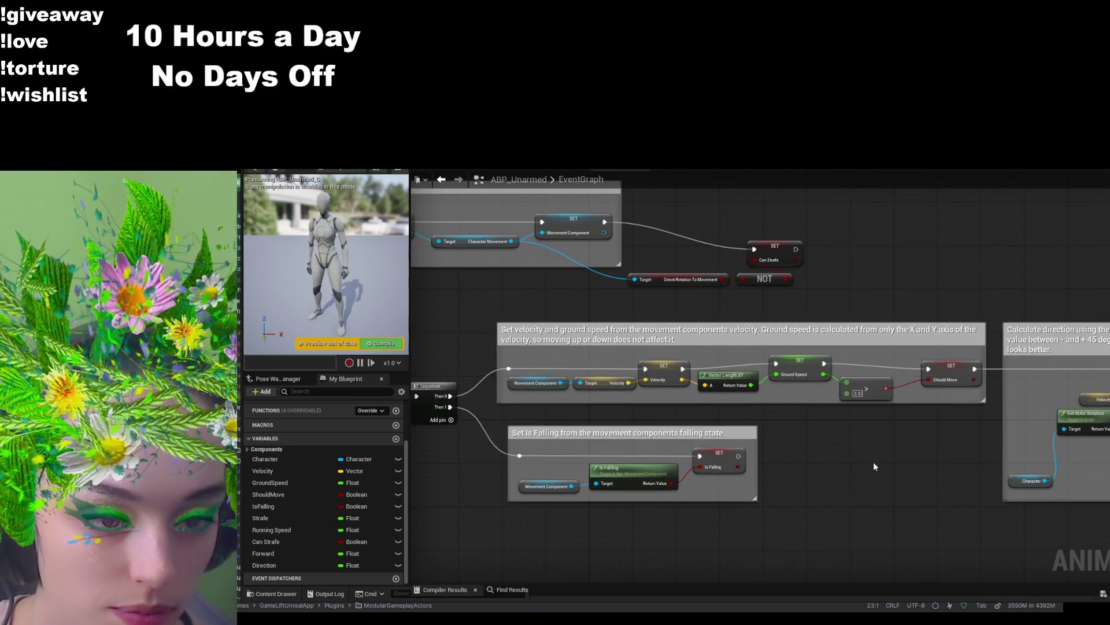
left_click_drag(889, 459, 488, 436)
left_click_drag(1078, 402, 942, 403)
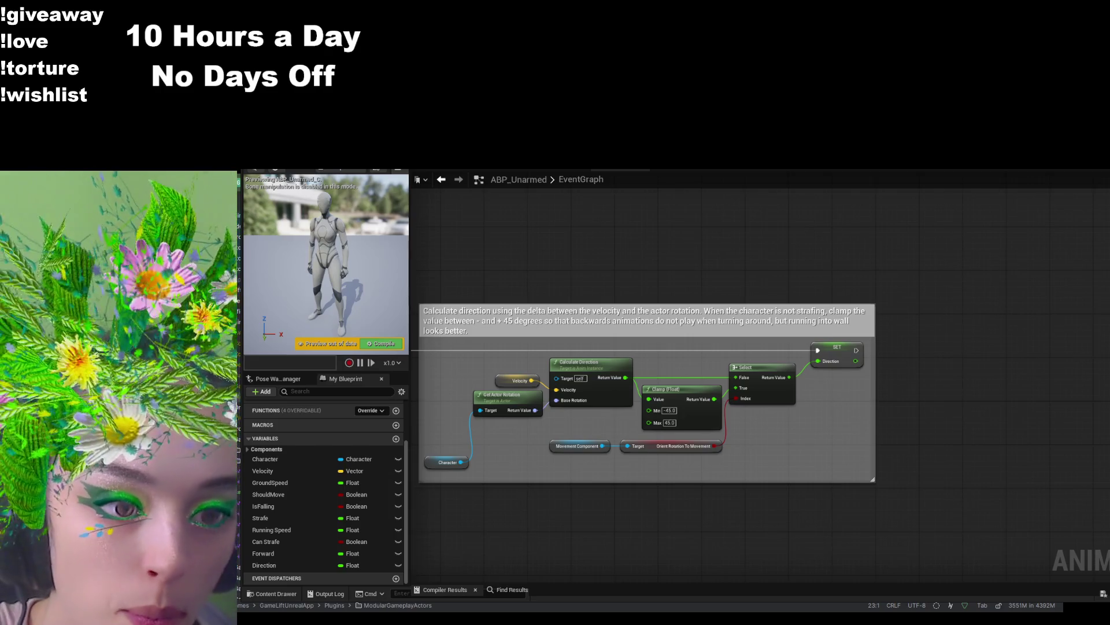
left_click_drag(574, 489, 710, 484)
scroll(595, 474, "up", 3)
scroll(642, 466, "down", 2)
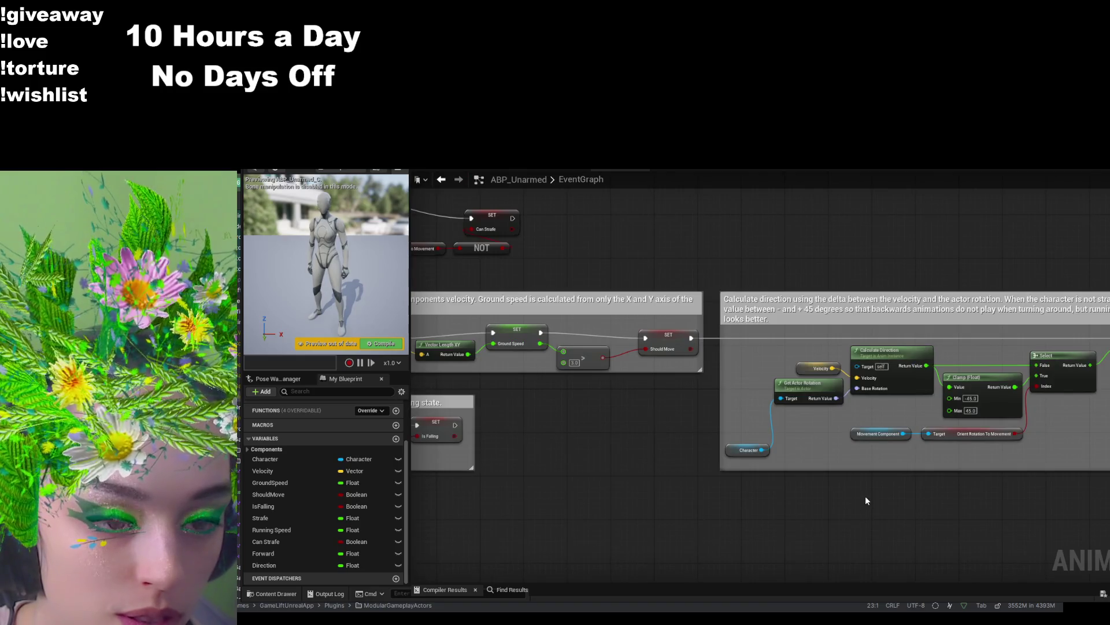
scroll(808, 495, "down", 1)
scroll(809, 495, "down", 1)
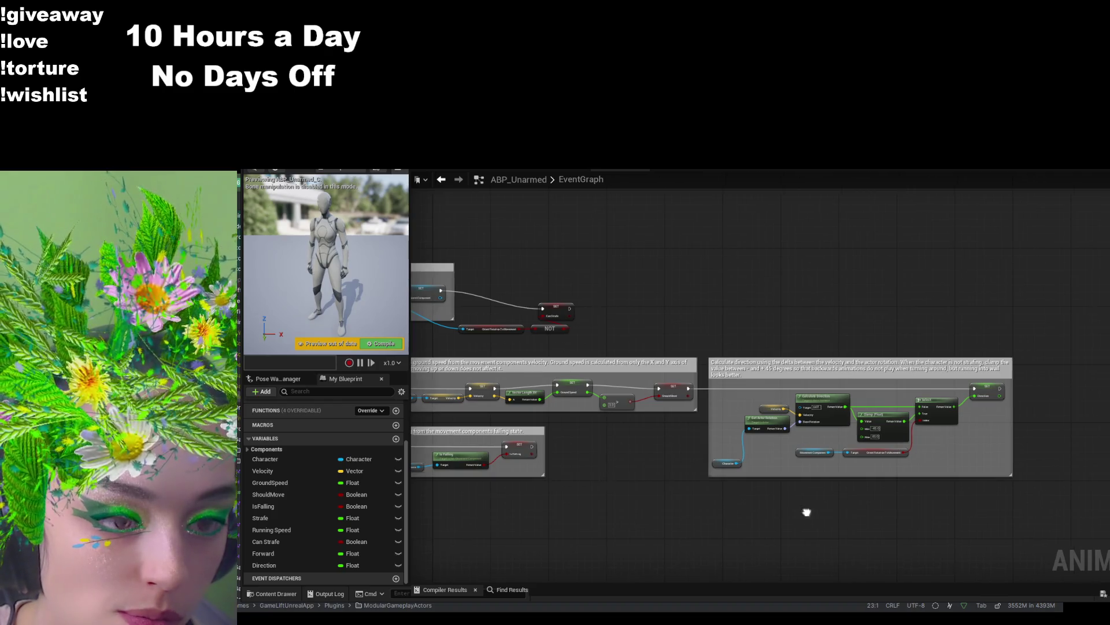
left_click_drag(806, 511, 612, 496)
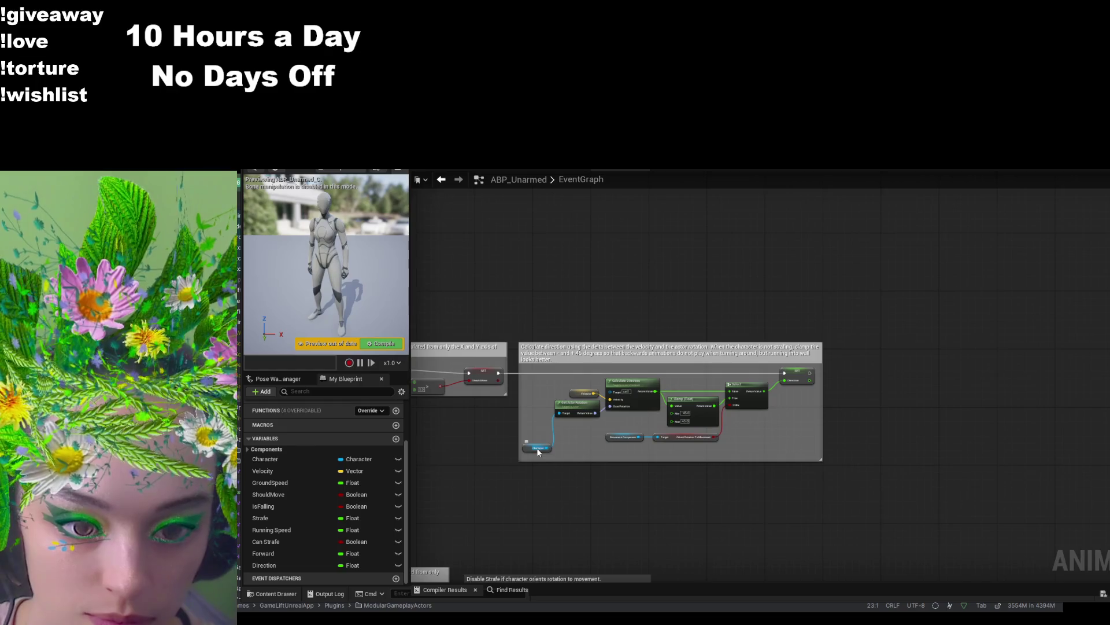
left_click(538, 449)
- Duplicate the Character node and create a Get Base Aim Rotation node from it
scroll(532, 466, "up", 3)
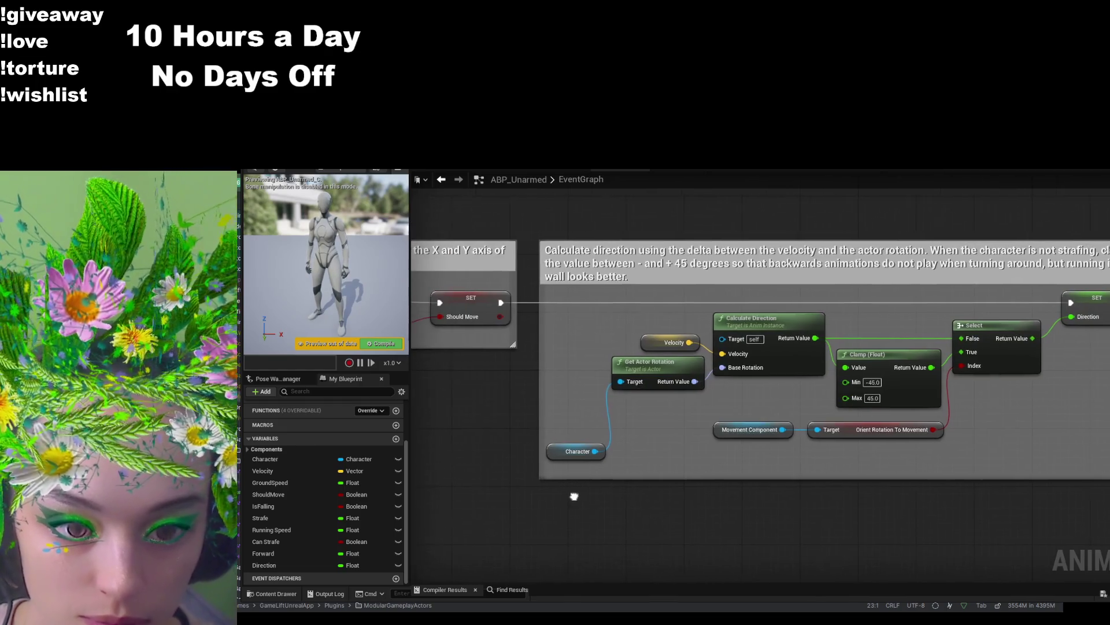
scroll(610, 502, "down", 2)
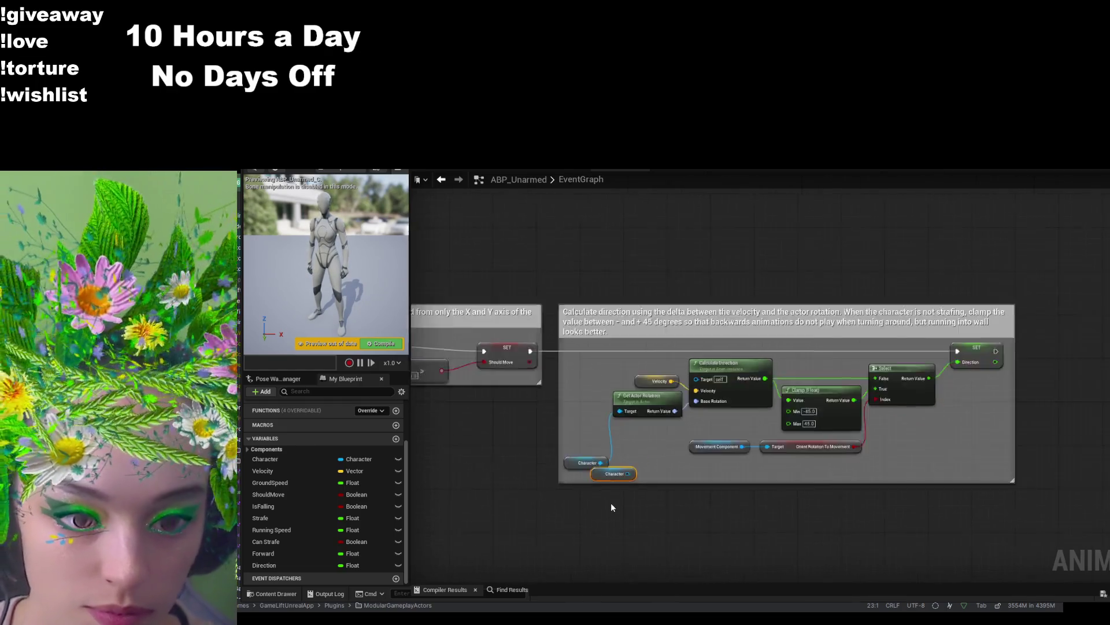
key("ctrl+c")
key("ctrl+v")
mouse_move(607, 481)
left_mouse_down()
mouse_move(911, 484)
mouse_move(924, 447)
left_mouse_up()
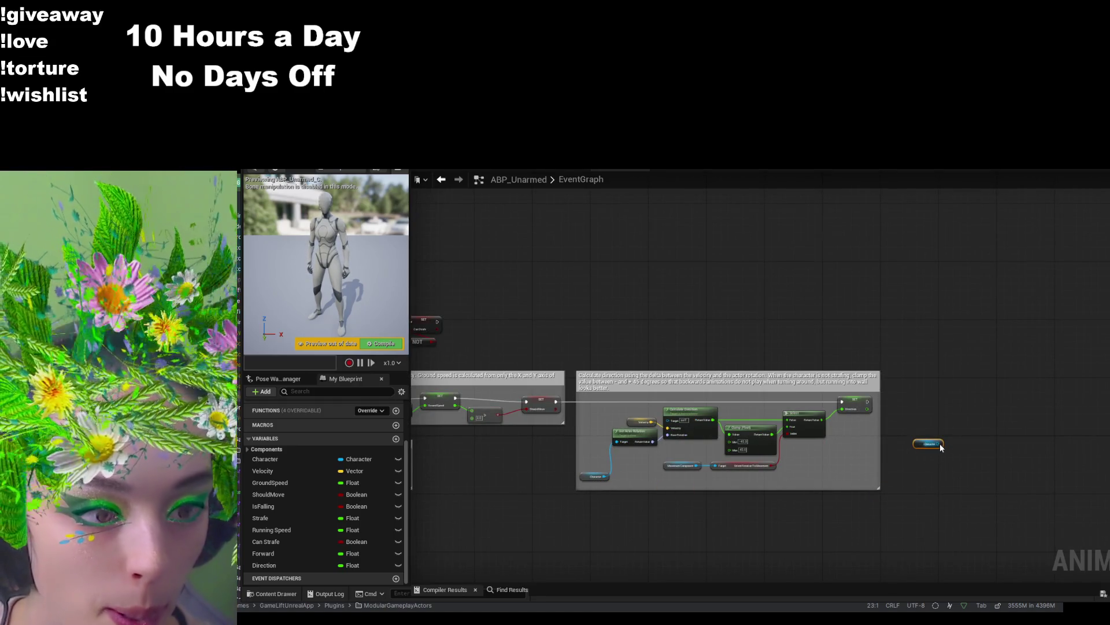
mouse_move(939, 444)
left_mouse_down()
mouse_move(948, 408)
mouse_move(919, 415)
left_mouse_up()
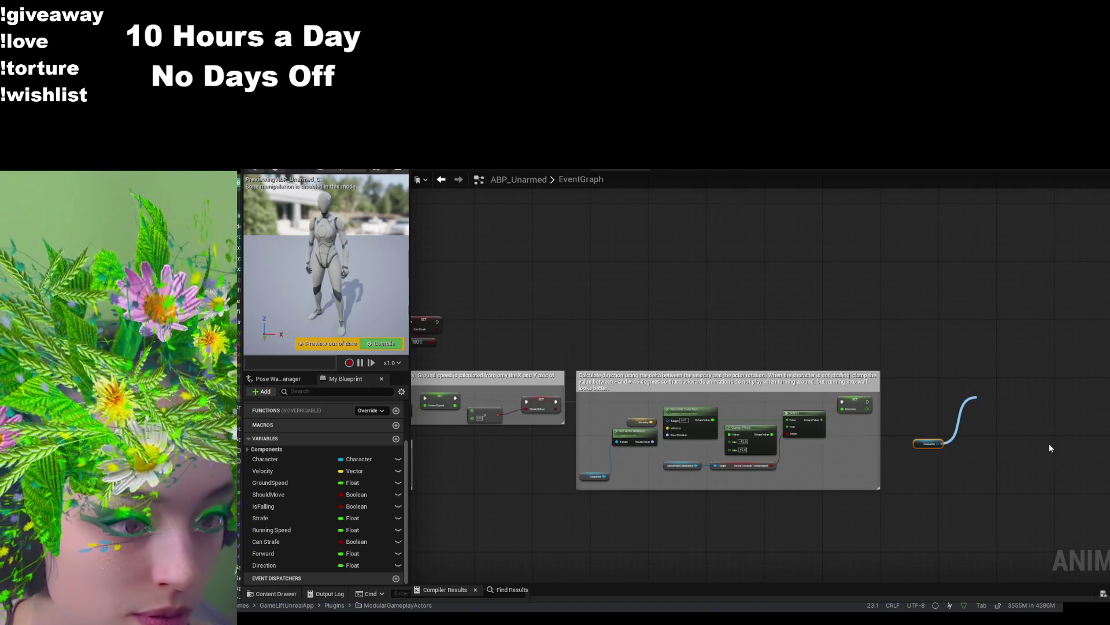
key("Return")
scroll(1047, 446, "up", 3)
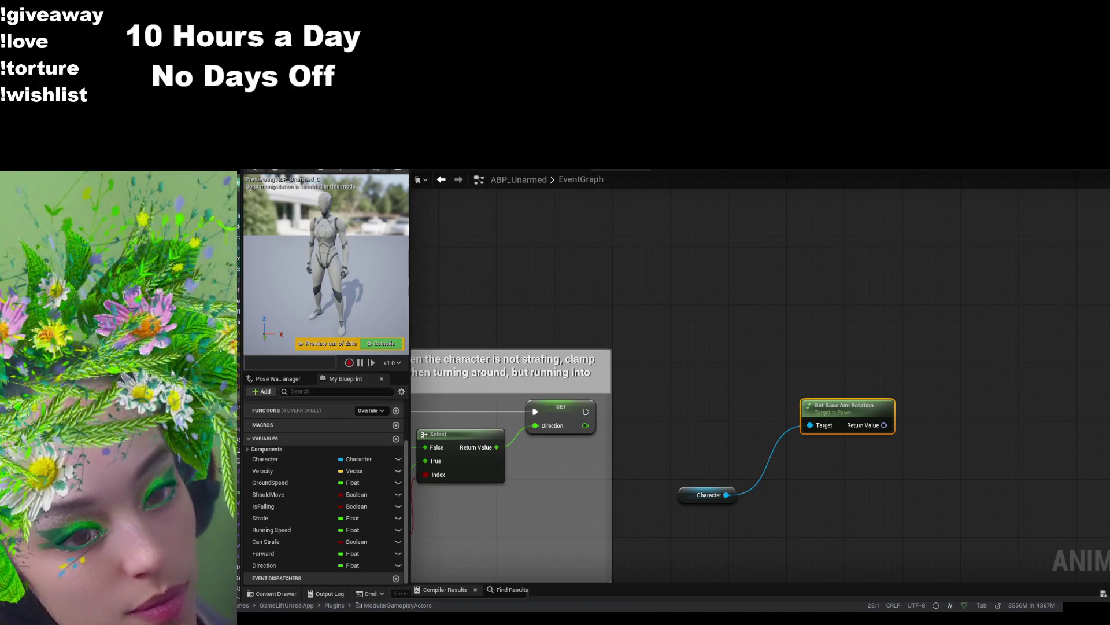
- Add Get Actor Rotation from the Character node, stack both rotation nodes, and add Delta (Rotator)
left_click_drag(727, 494, 882, 467)
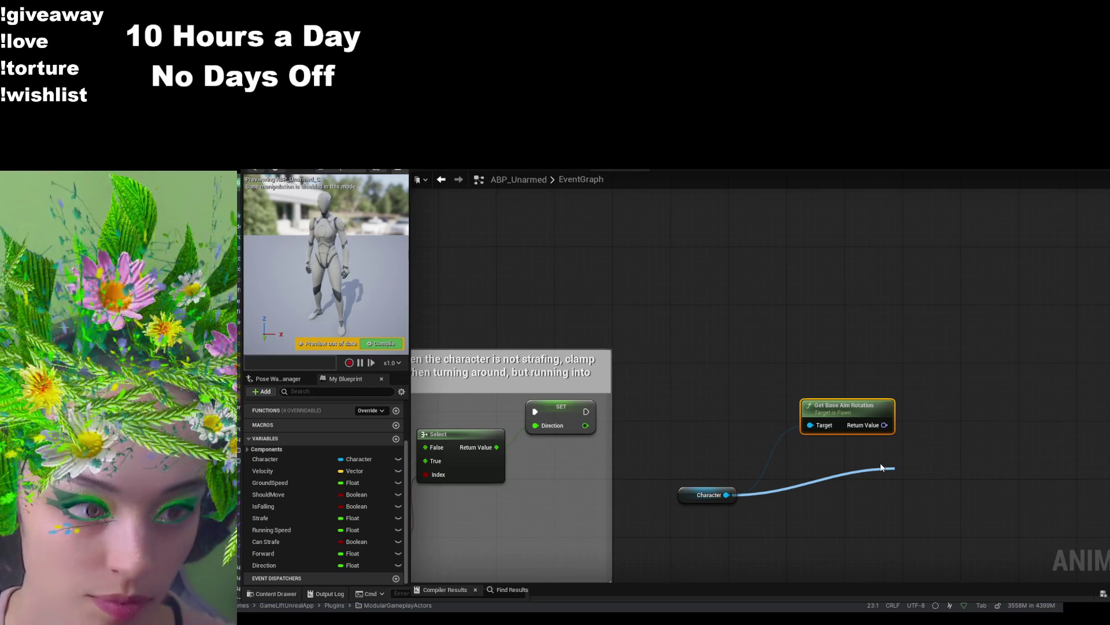
left_click(956, 407)
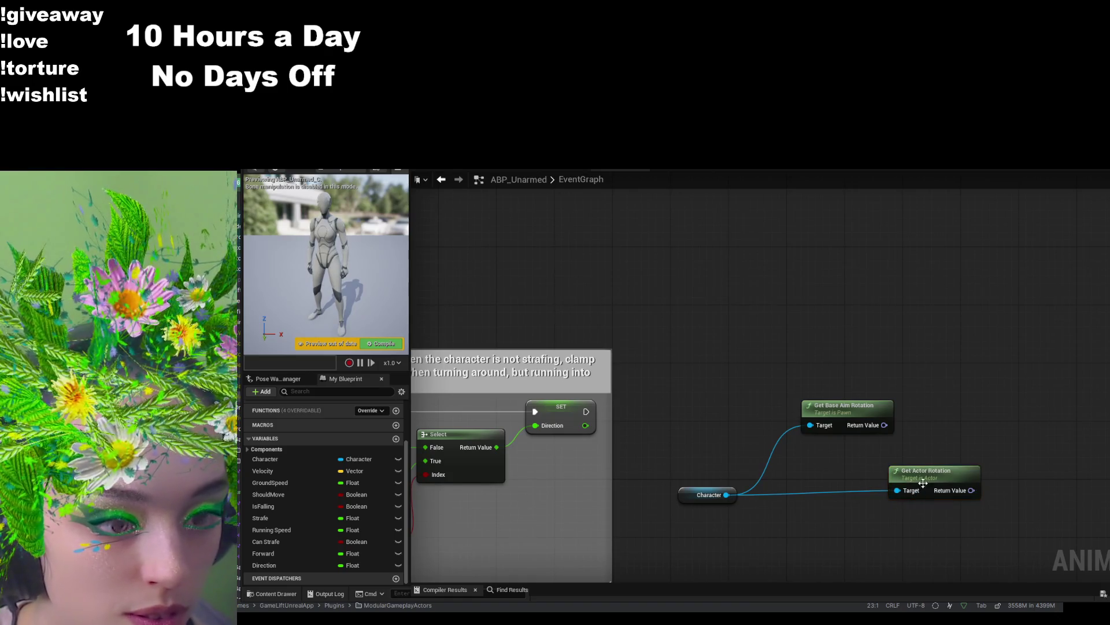
left_click_drag(856, 479, 820, 498)
left_click_drag(842, 408, 819, 446)
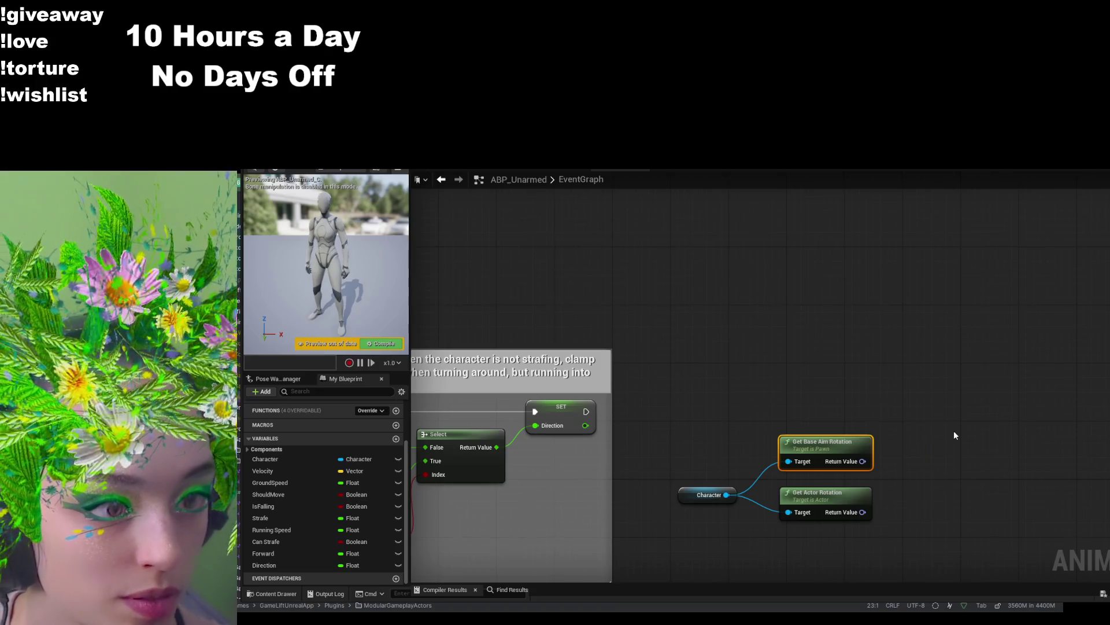
key("ctrl+v")
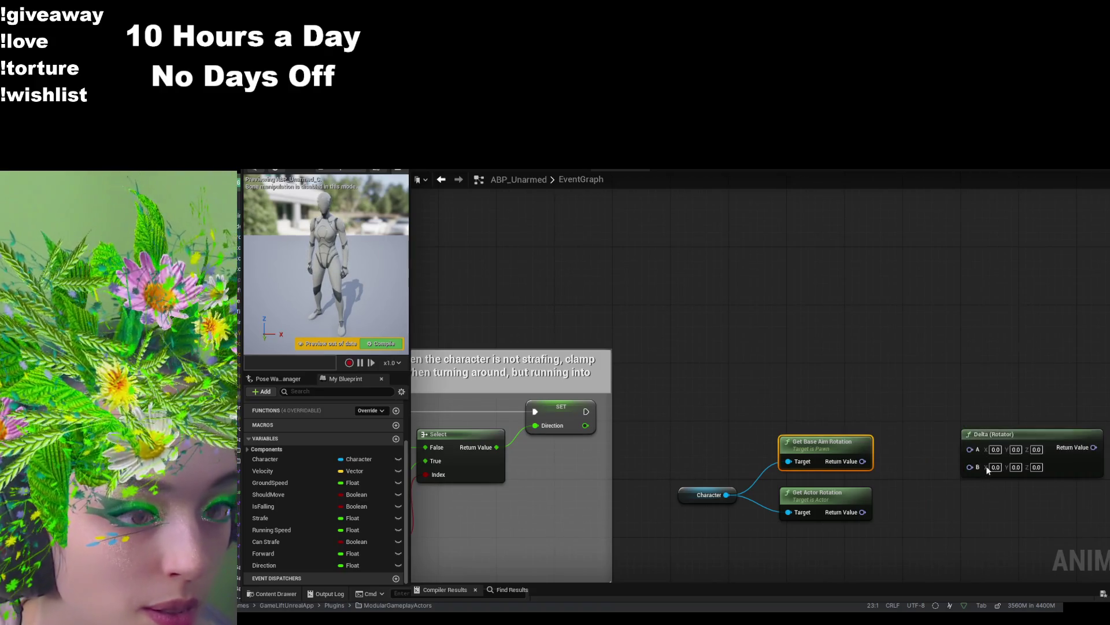
- Place Delta (Rotator) beside the rotation nodes, wiring Base Aim Rotation to A and Actor Rotation to B
mouse_move(952, 401)
left_mouse_down()
mouse_move(799, 363)
mouse_move(785, 348)
mouse_move(805, 522)
mouse_move(784, 516)
left_mouse_up()
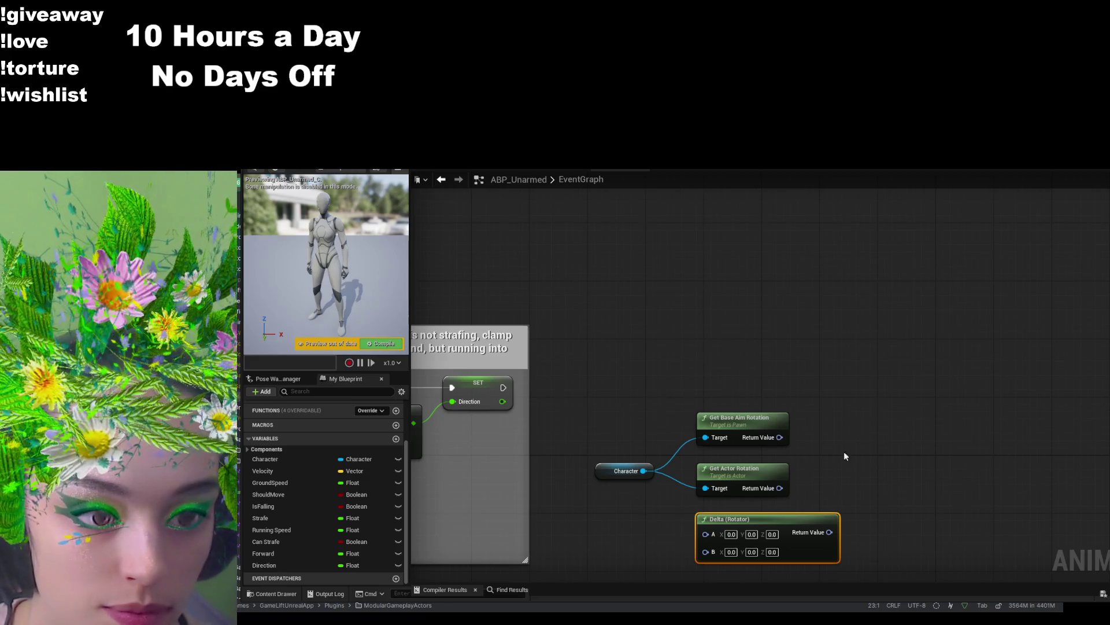
mouse_move(757, 523)
left_mouse_down()
mouse_move(907, 428)
mouse_move(872, 437)
left_mouse_up()
left_click_drag(779, 437, 822, 446)
left_click_drag(780, 488, 822, 460)
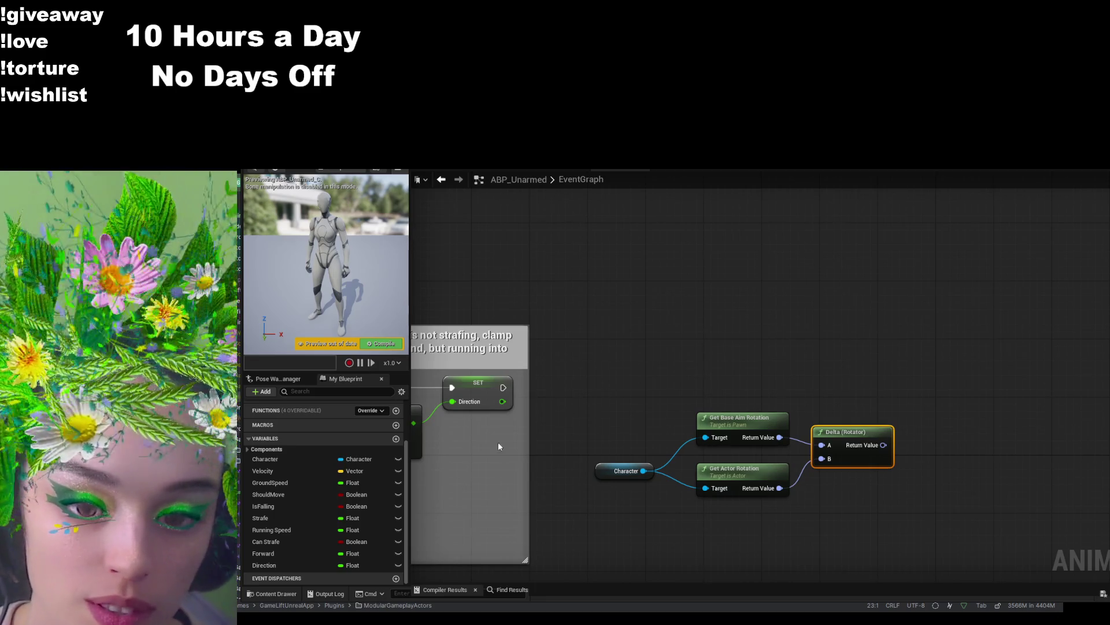
- Create a new Boolean variable named bShouldTurn
left_click(396, 439)
type("bShouldTurn")
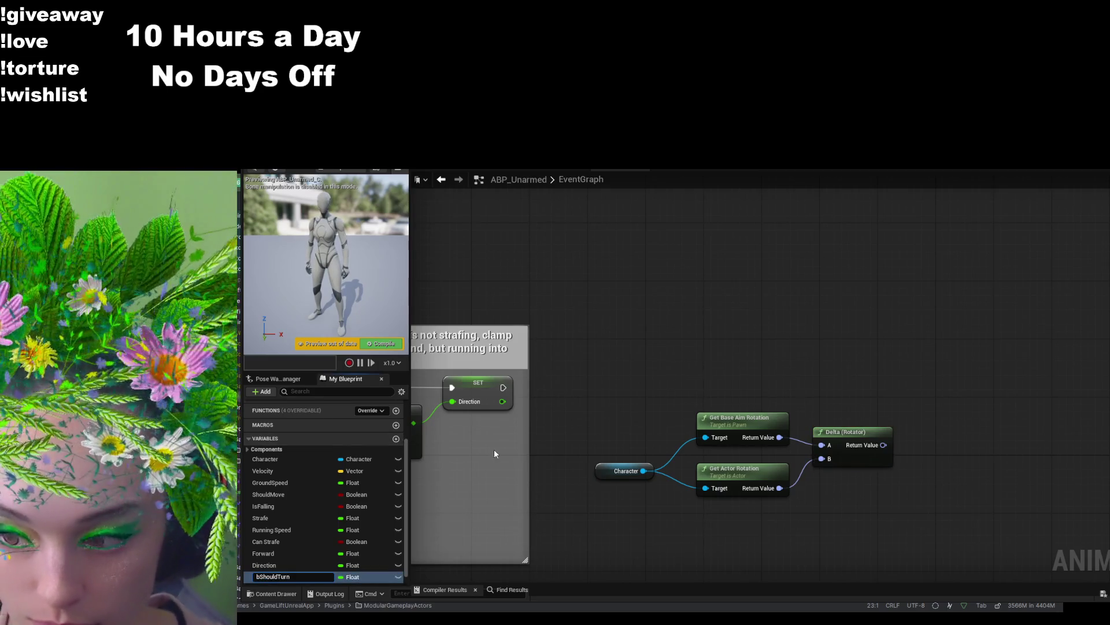
key("Return")
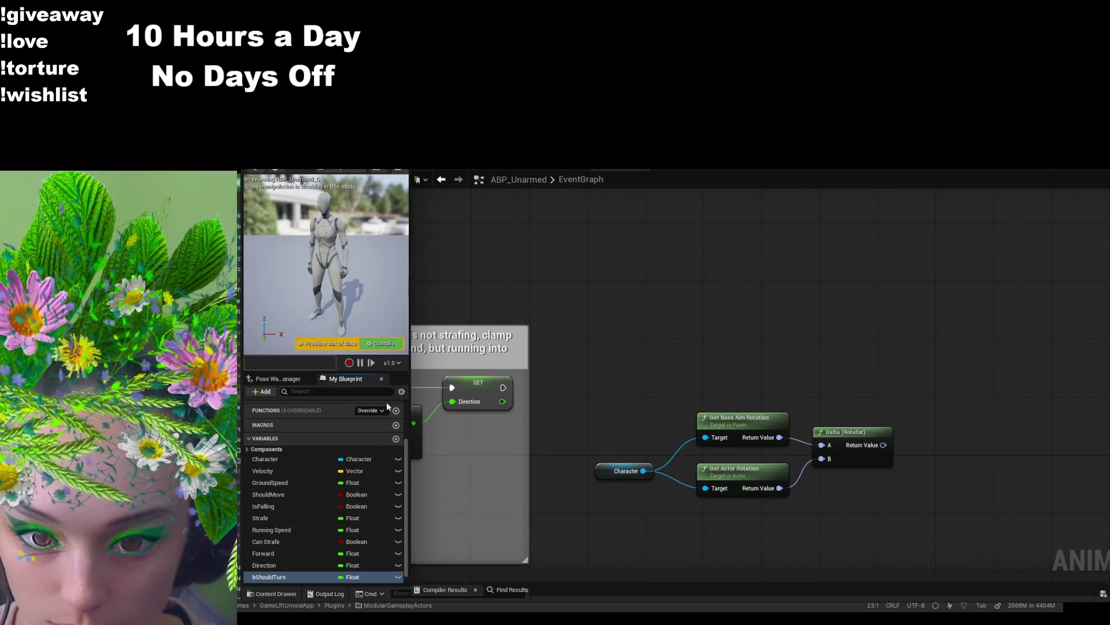
left_click_drag(925, 511, 930, 455)
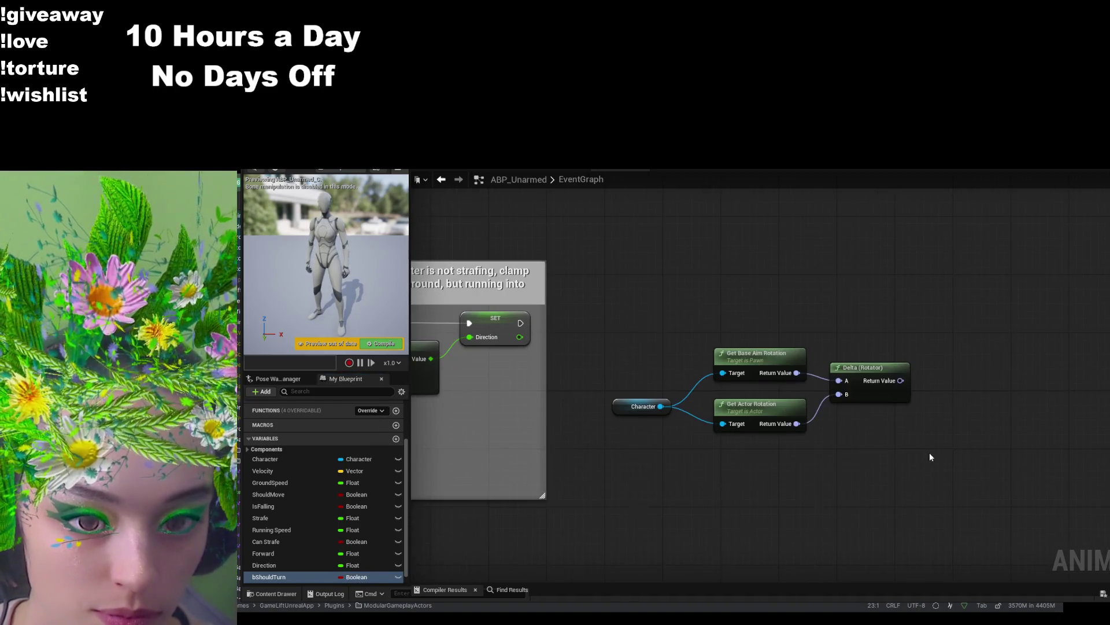
- Add a Set Should Turn node chained after the Set Direction node
mouse_move(521, 323)
left_mouse_down()
mouse_move(991, 309)
mouse_move(946, 345)
mouse_move(300, 568)
mouse_move(422, 555)
mouse_move(911, 317)
left_mouse_up()
left_click(933, 344)
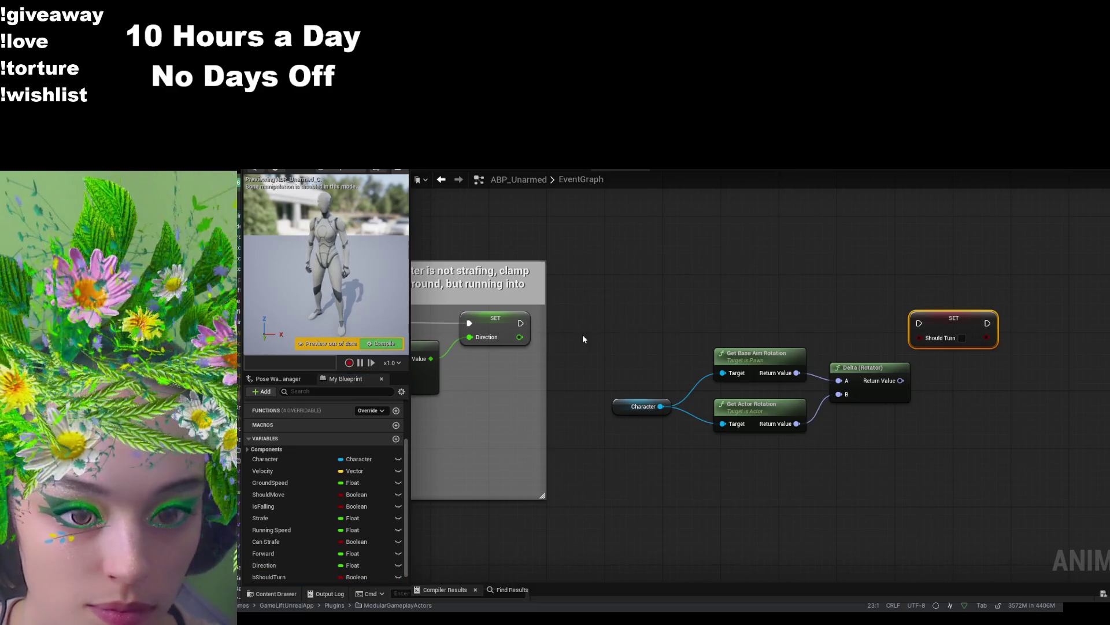
left_click_drag(521, 322, 978, 317)
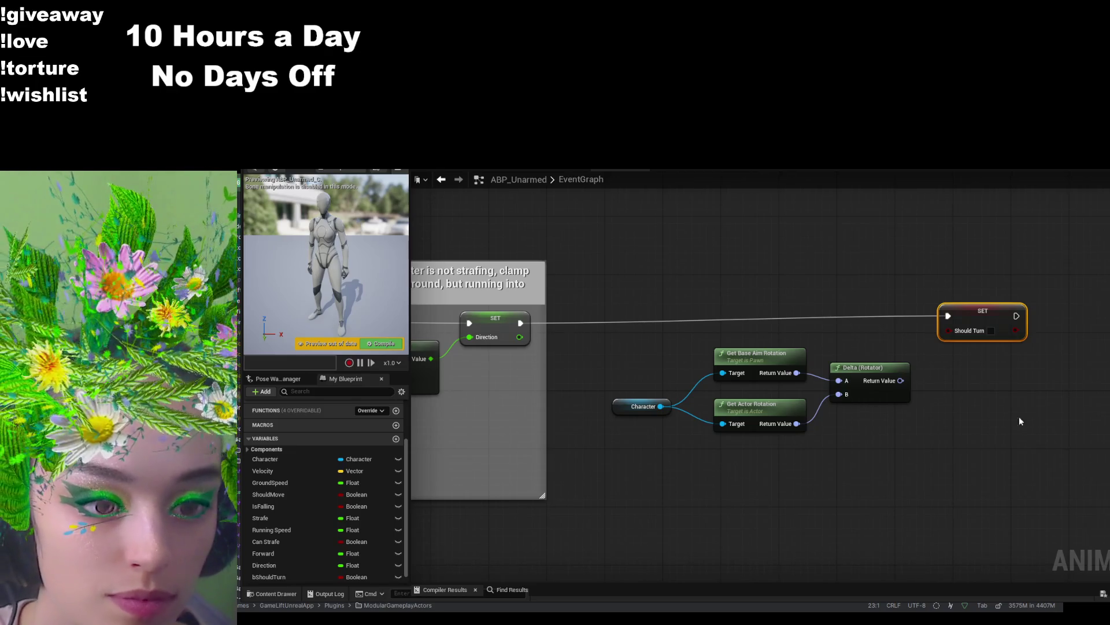
mouse_move(570, 463)
left_mouse_down()
mouse_move(875, 441)
mouse_move(811, 493)
mouse_move(883, 481)
left_mouse_up()
- Add a Ground Speed getter and compare it with a less-than 3.0 node
scroll(809, 497, "down", 1)
scroll(883, 481, "down", 2)
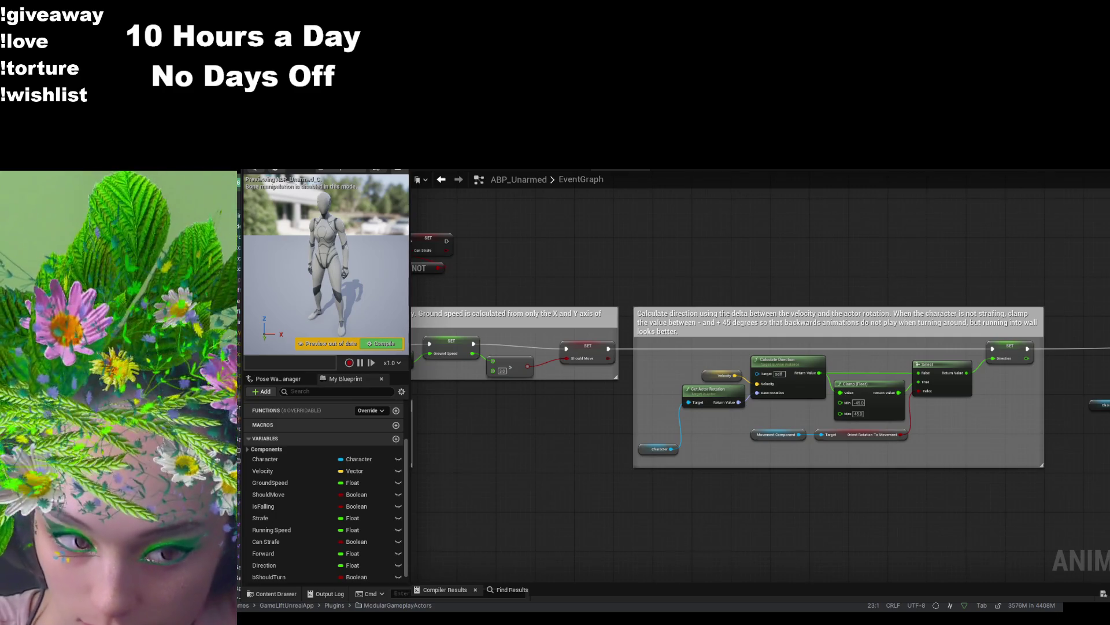
left_click_drag(608, 449, 746, 471)
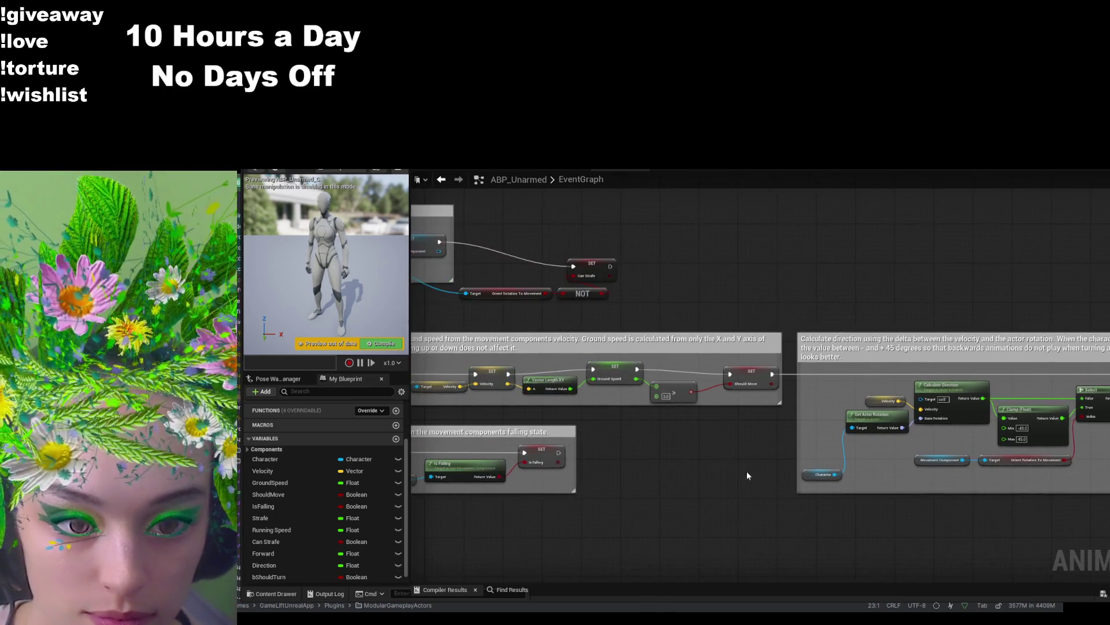
mouse_move(679, 471)
left_mouse_down()
mouse_move(568, 481)
mouse_move(407, 466)
mouse_move(169, 473)
left_mouse_up()
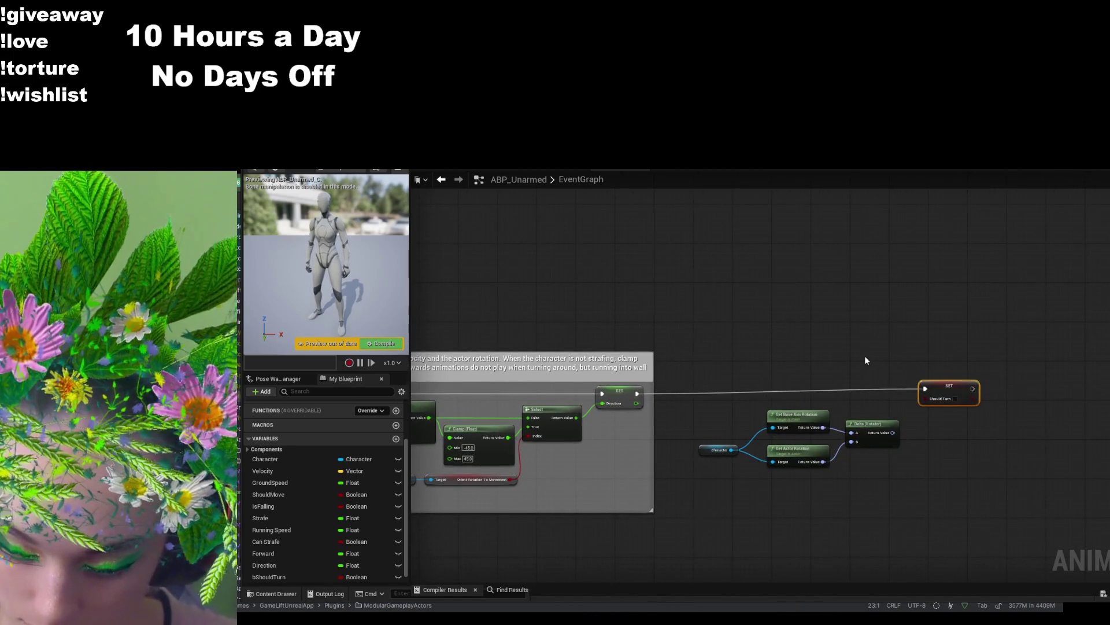
key("ctrl+z")
left_click_drag(905, 361, 927, 348)
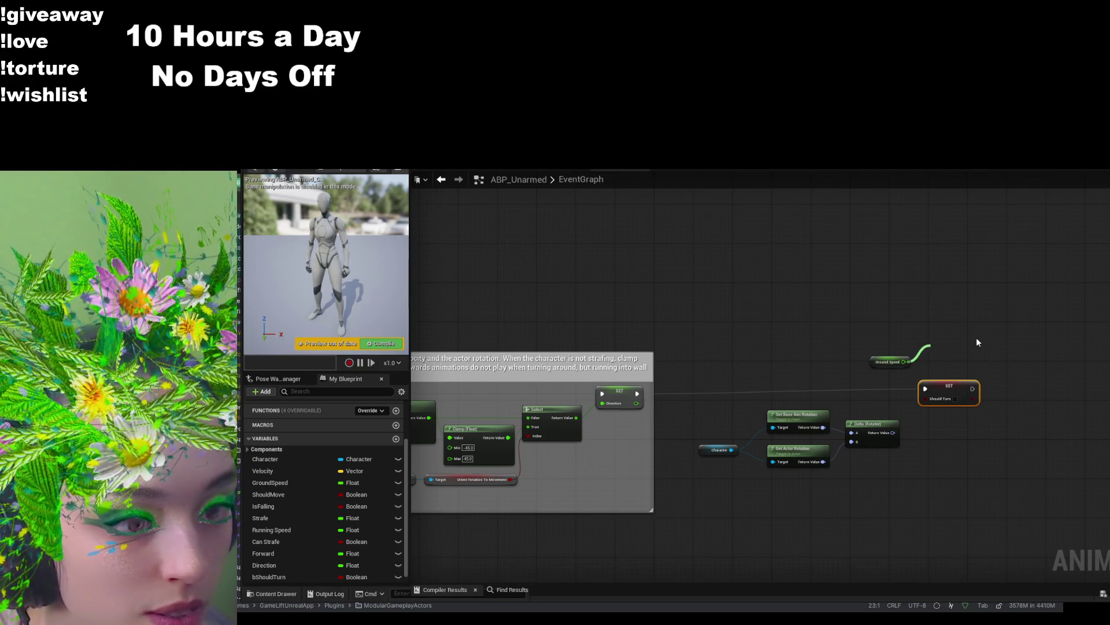
mouse_move(876, 337)
left_mouse_down()
mouse_move(824, 324)
mouse_move(1050, 315)
mouse_move(642, 290)
mouse_move(732, 288)
mouse_move(491, 300)
left_mouse_up()
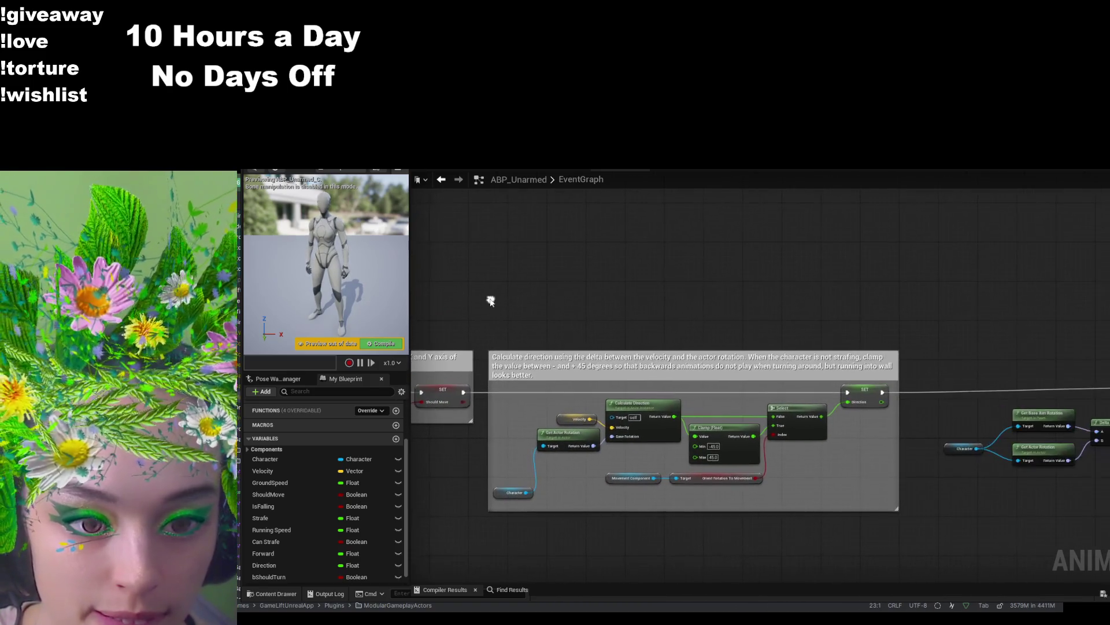
left_click_drag(1080, 300, 815, 301)
mouse_move(783, 357)
left_mouse_down()
mouse_move(1107, 349)
mouse_move(1019, 373)
mouse_move(1063, 311)
mouse_move(1078, 310)
mouse_move(1066, 318)
left_mouse_up()
left_click(1067, 349)
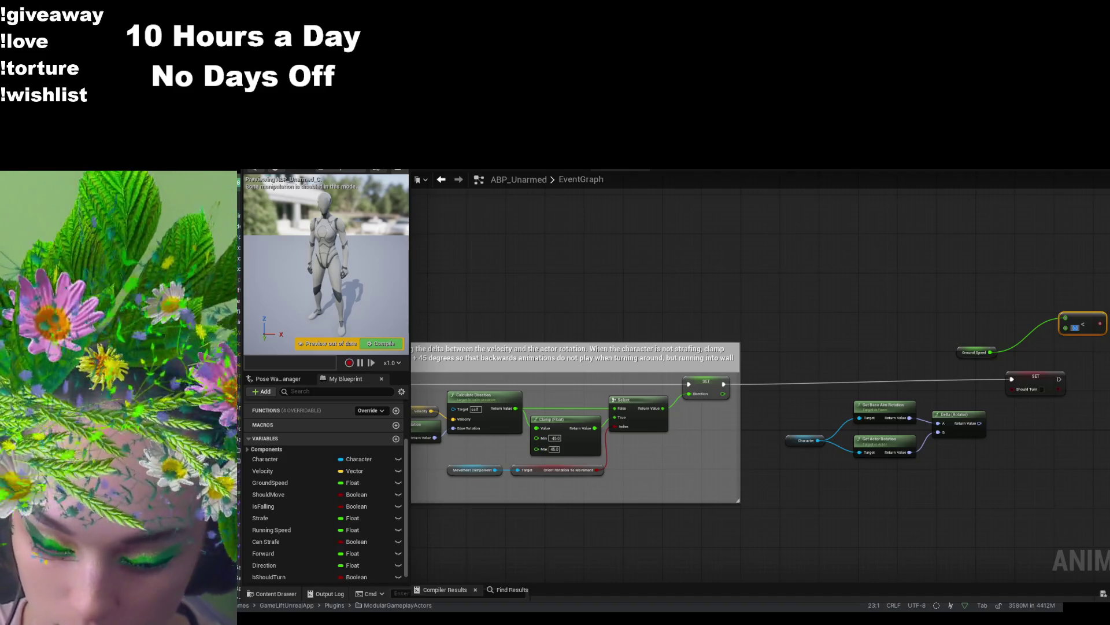
type("3")
key("Return")
scroll(983, 358, "up", 2)
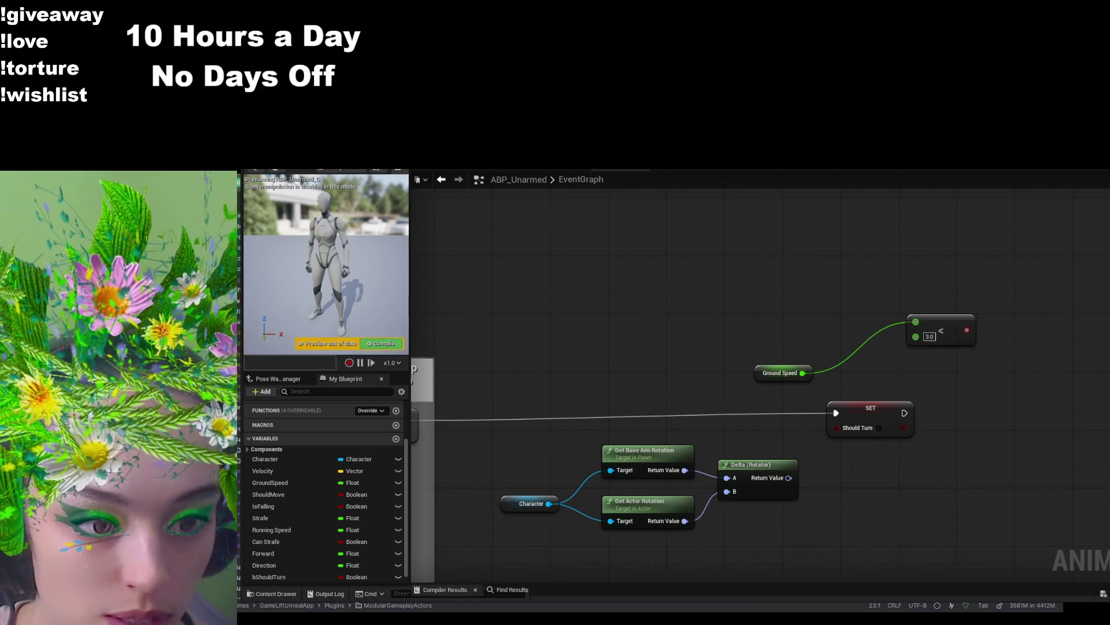
- Feed the less-than result into a new AND node, discarding a stray Is Falling node
mouse_move(967, 330)
left_mouse_down()
mouse_move(1018, 290)
mouse_move(1003, 286)
left_mouse_up()
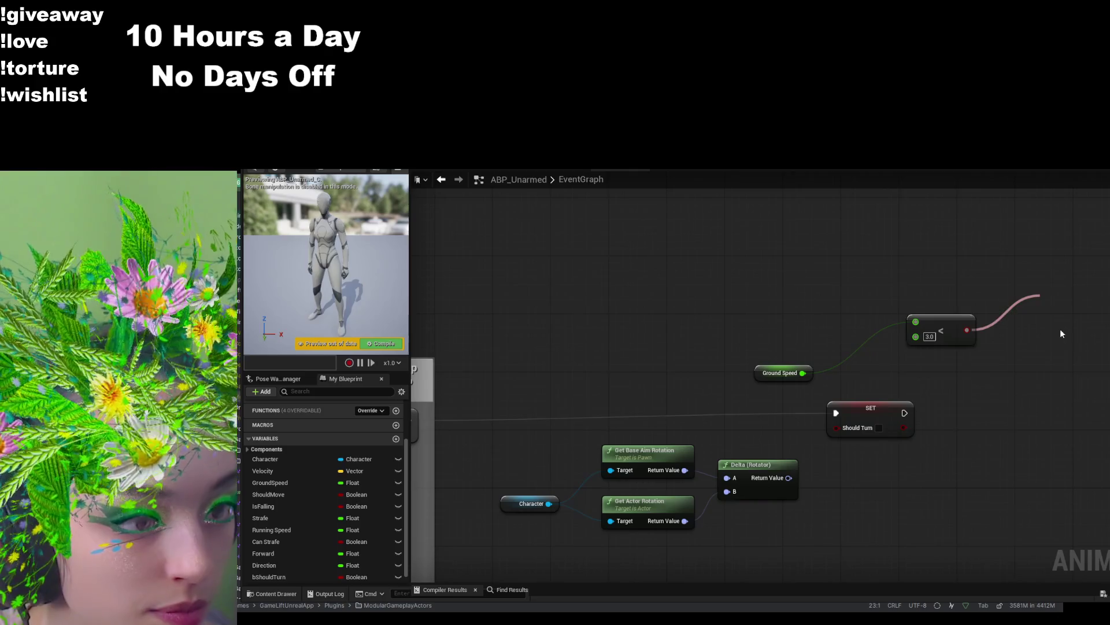
left_click_drag(1062, 333, 937, 354)
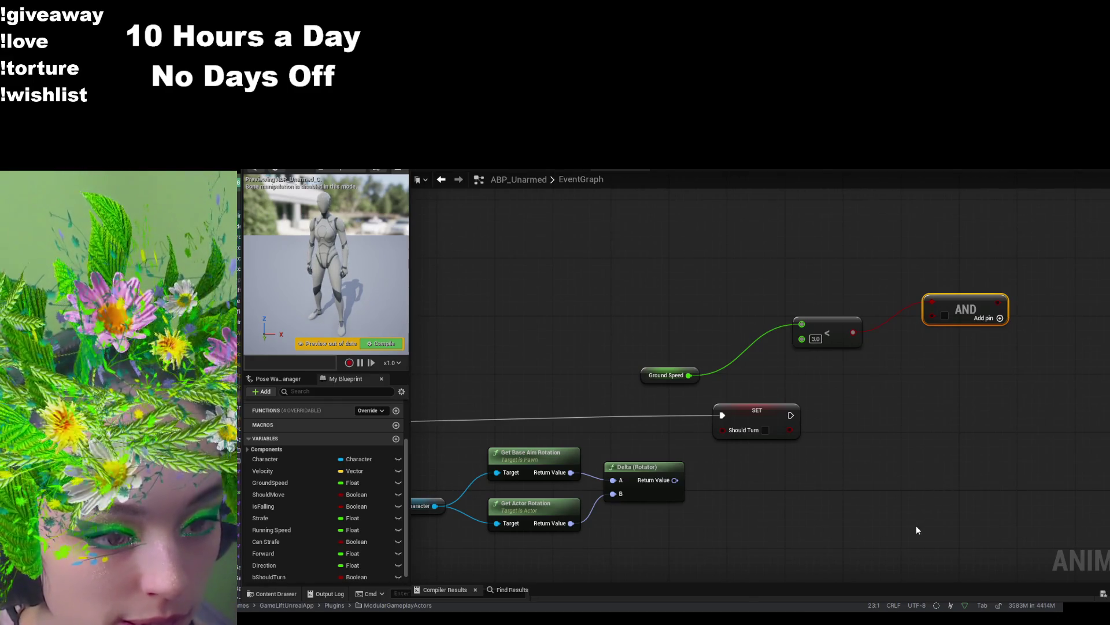
key("ctrl+v")
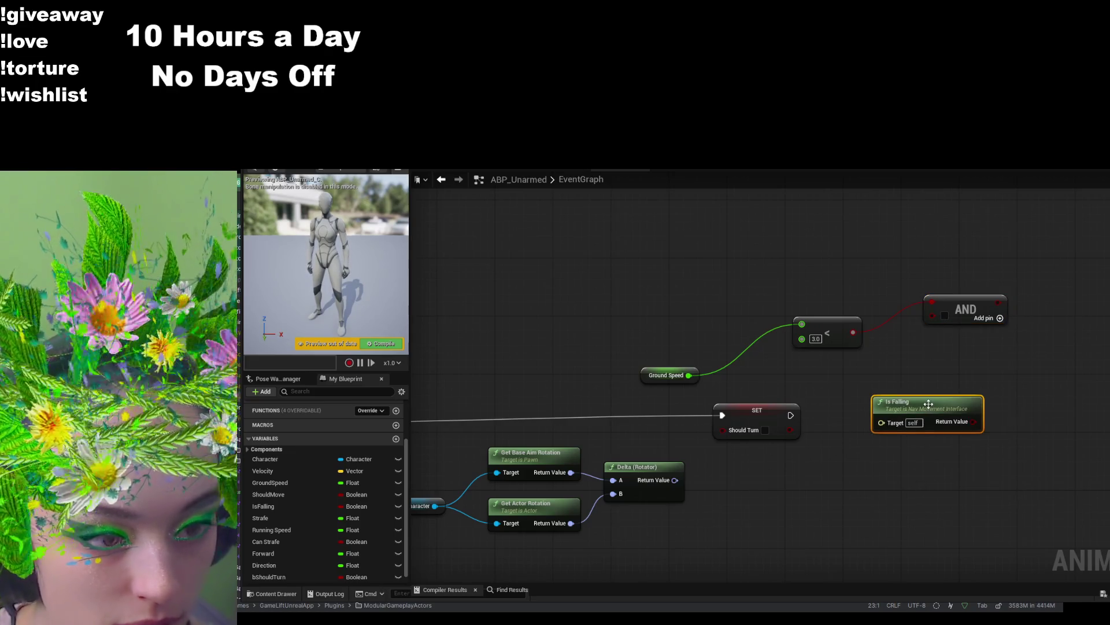
key("Delete")
scroll(734, 521, "down", 2)
scroll(577, 510, "down", 2)
- Place an IsFalling getter from My Blueprint near the AND node
mouse_move(577, 510)
left_mouse_down()
mouse_move(808, 349)
mouse_move(808, 501)
mouse_move(709, 553)
mouse_move(921, 467)
left_mouse_up()
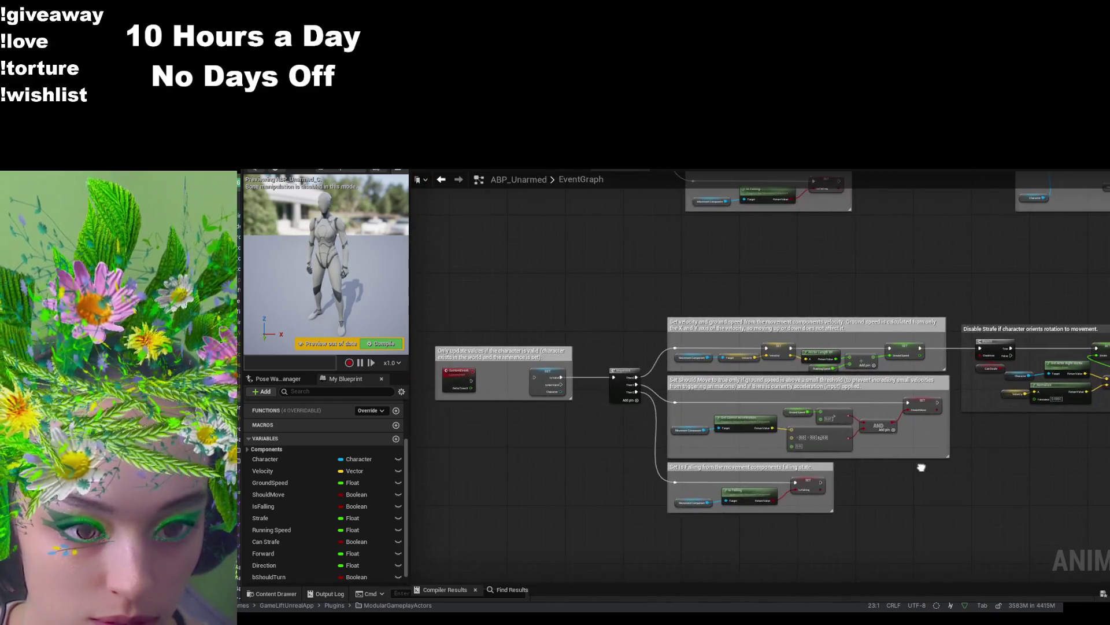
scroll(606, 505, "up", 2)
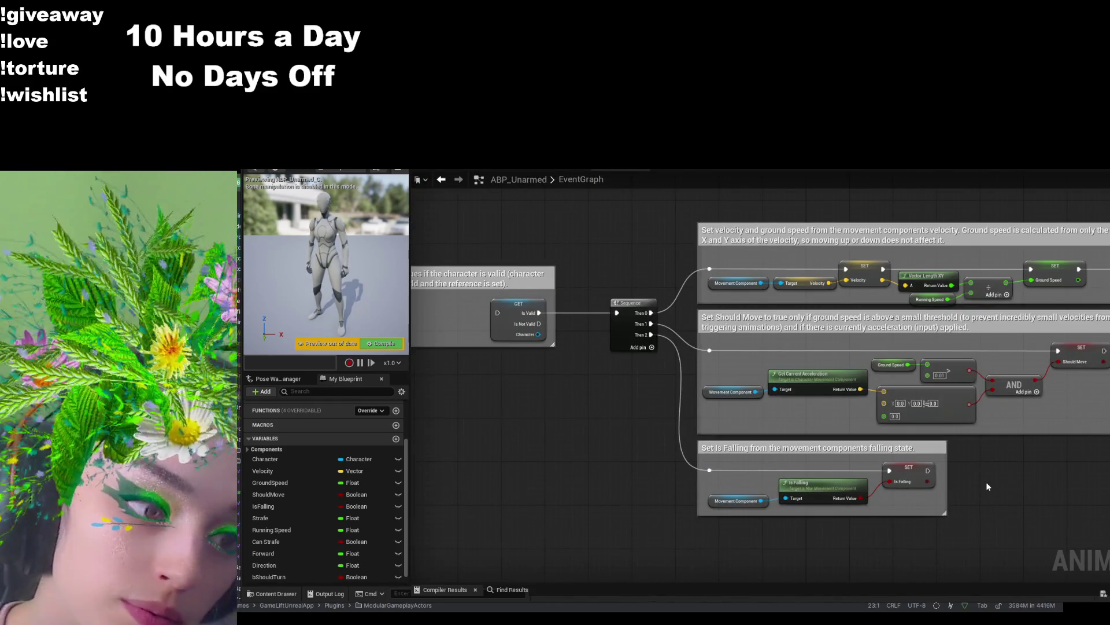
scroll(744, 528, "down", 2)
mouse_move(744, 528)
left_mouse_down()
mouse_move(867, 439)
mouse_move(803, 496)
left_mouse_up()
scroll(912, 415, "up", 2)
left_click(276, 505)
left_click_drag(277, 505, 941, 358)
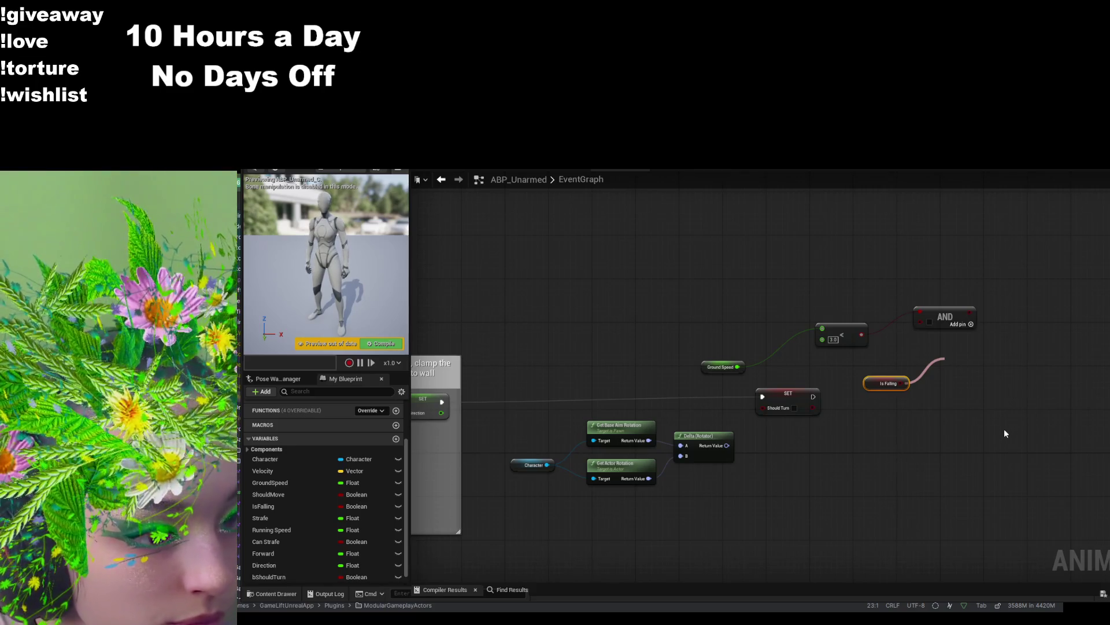
- Add a NOT node, delete the stray equals node, and wire Is Falling into NOT
left_click(1001, 436)
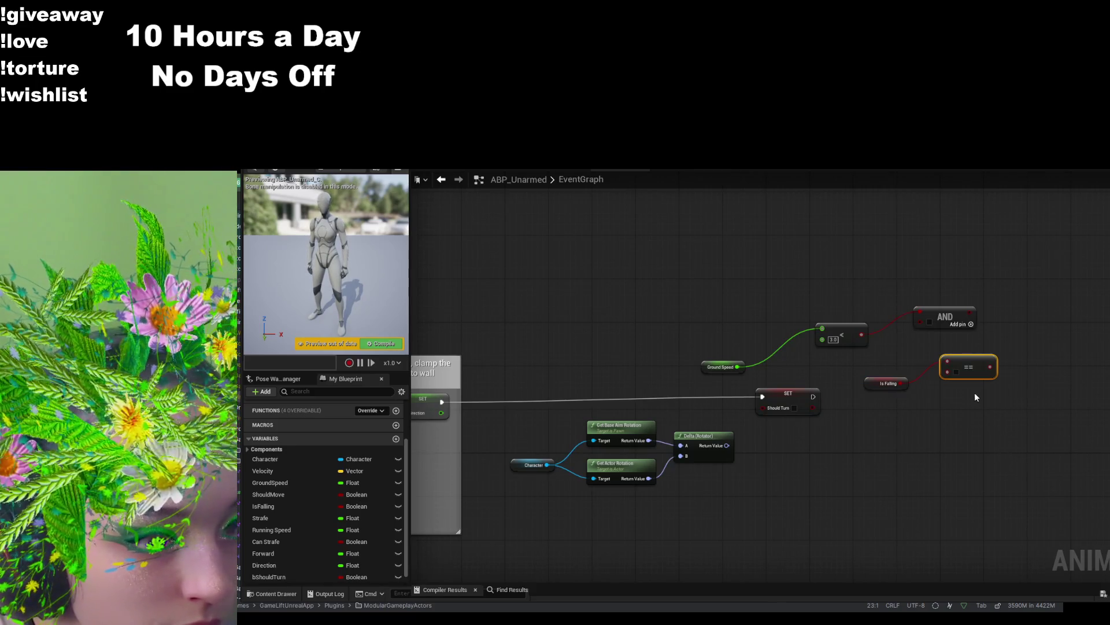
scroll(974, 393, "up", 1)
key("ctrl+v")
mouse_move(911, 425)
left_mouse_down()
mouse_move(936, 372)
mouse_move(945, 406)
mouse_move(939, 366)
left_mouse_up()
left_click(967, 354)
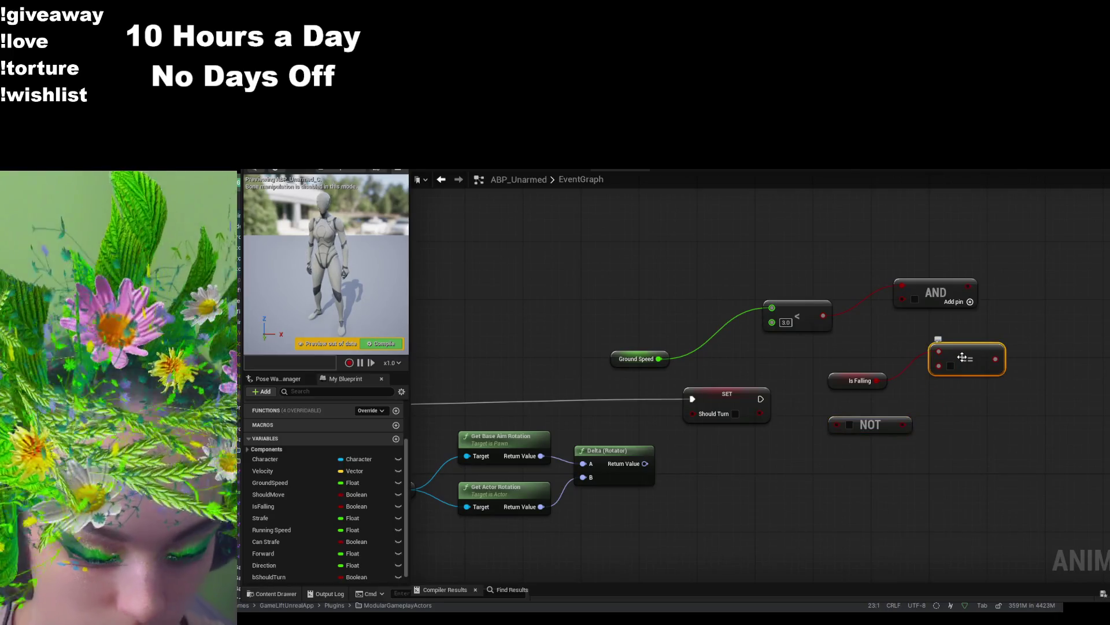
key("Delete")
left_click_drag(868, 419, 948, 362)
mouse_move(877, 381)
left_mouse_down()
mouse_move(942, 359)
mouse_move(922, 378)
mouse_move(901, 298)
left_mouse_up()
left_click_drag(1046, 368, 950, 369)
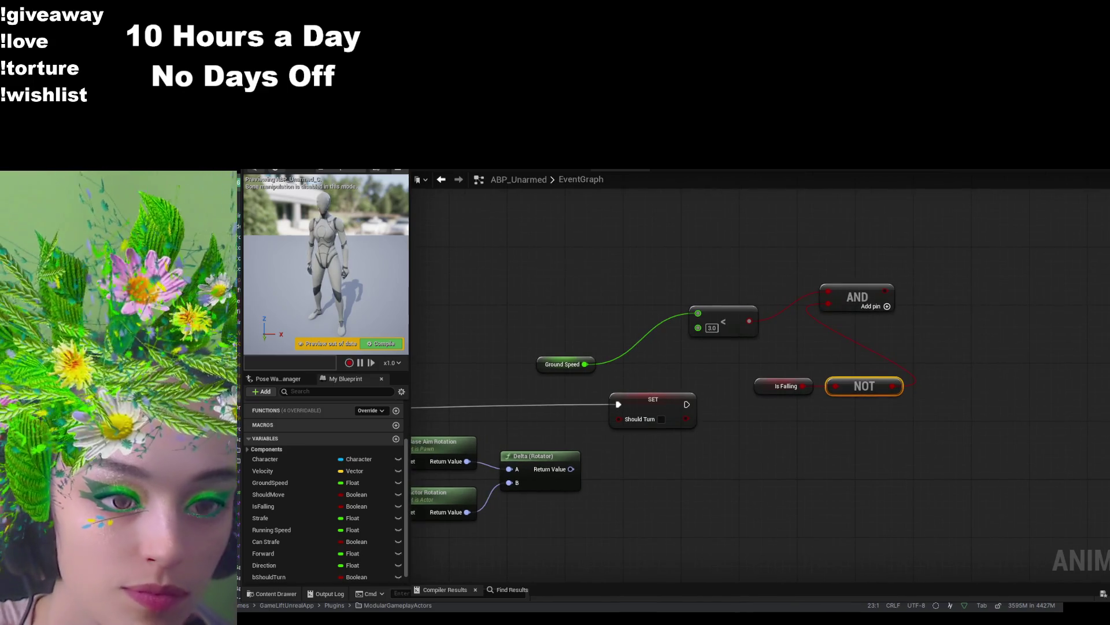
left_click_drag(712, 445, 845, 444)
scroll(846, 444, "down", 1)
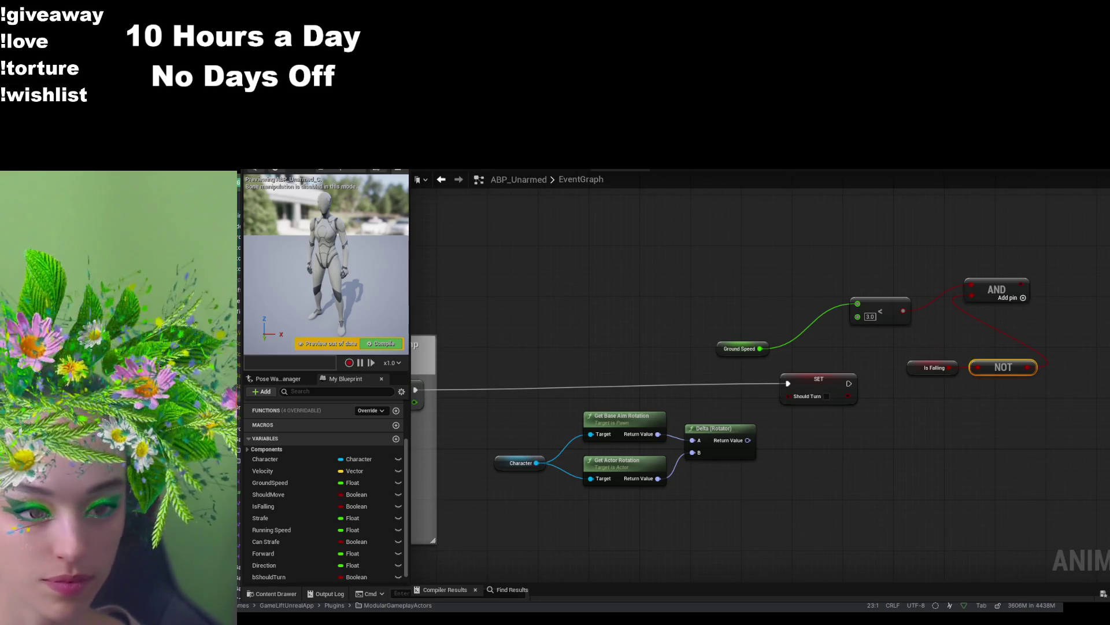
left_click_drag(835, 437, 895, 414)
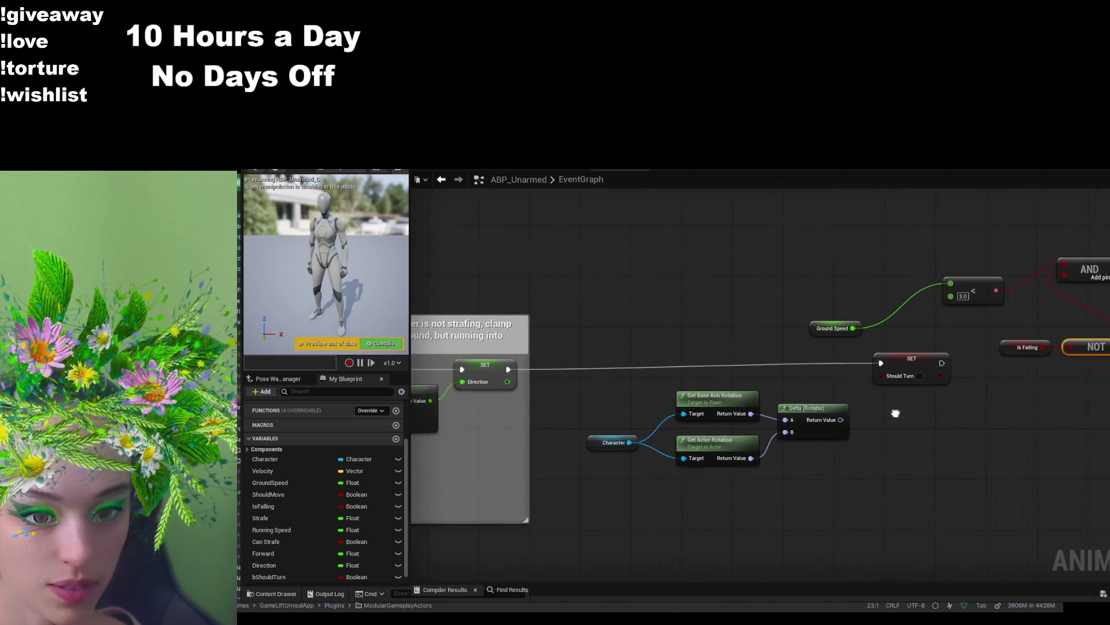
- Split the Delta (Rotator) Return Value into Roll, Pitch and Yaw, then add a new variable
scroll(732, 436, "up", 1)
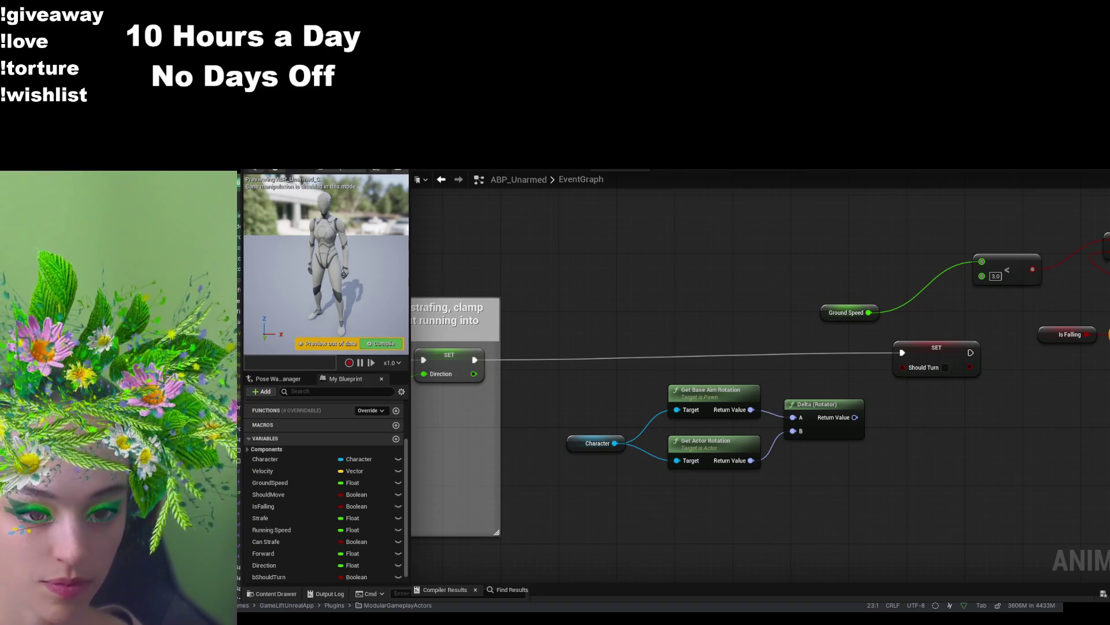
left_click(853, 424)
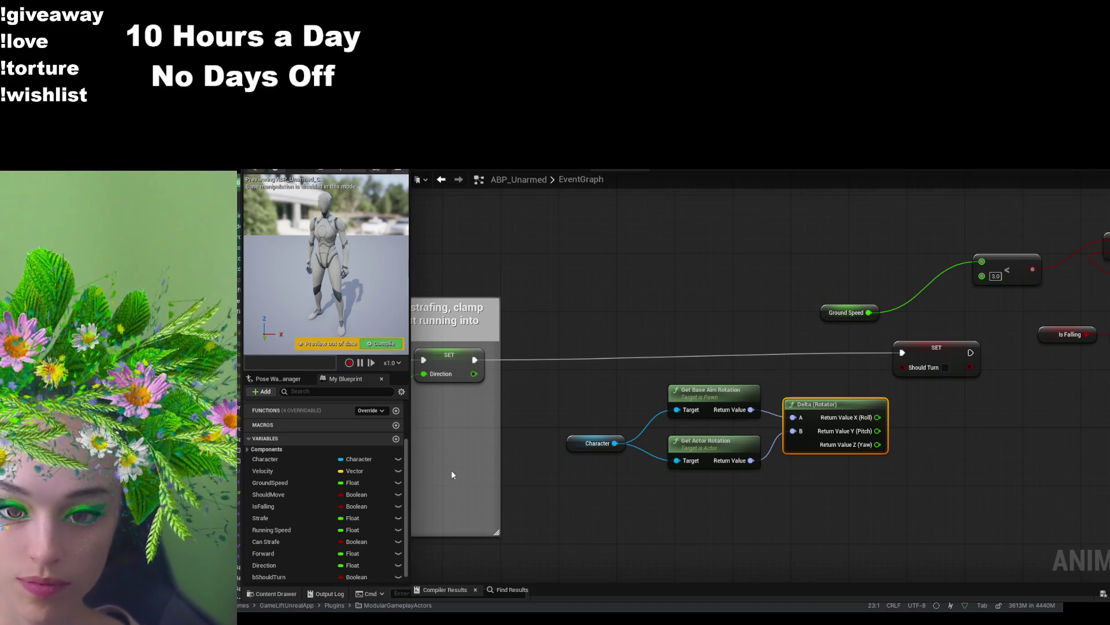
left_click(395, 438)
- Name the new variable AimYawDelta as a Float, then add another variable named YawThreshold
type("AimYawDelta")
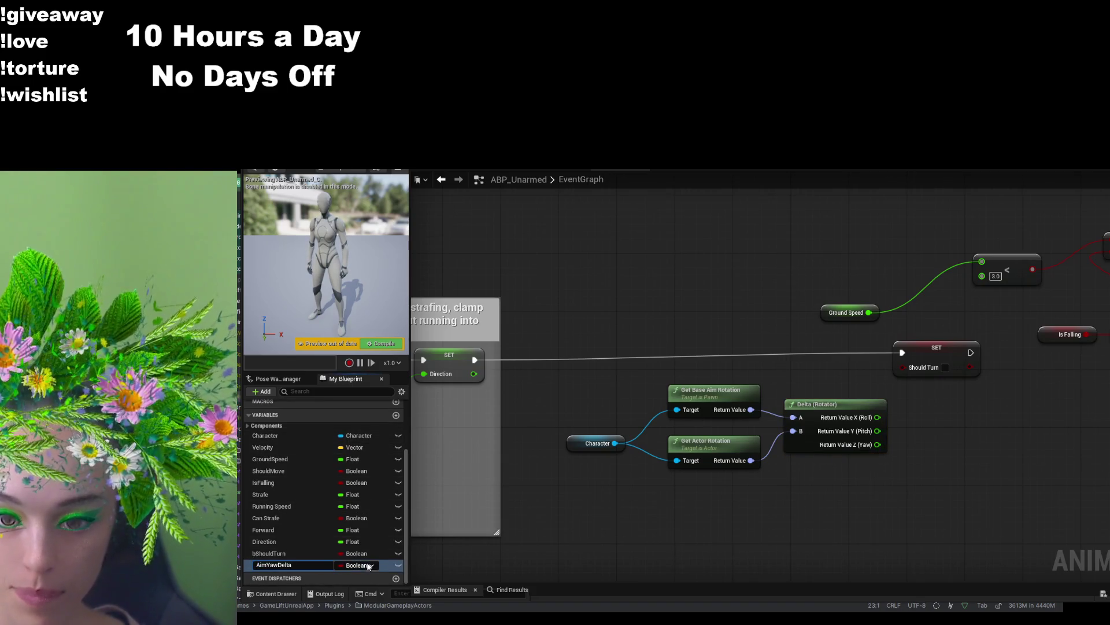
key("Return")
left_click(357, 565)
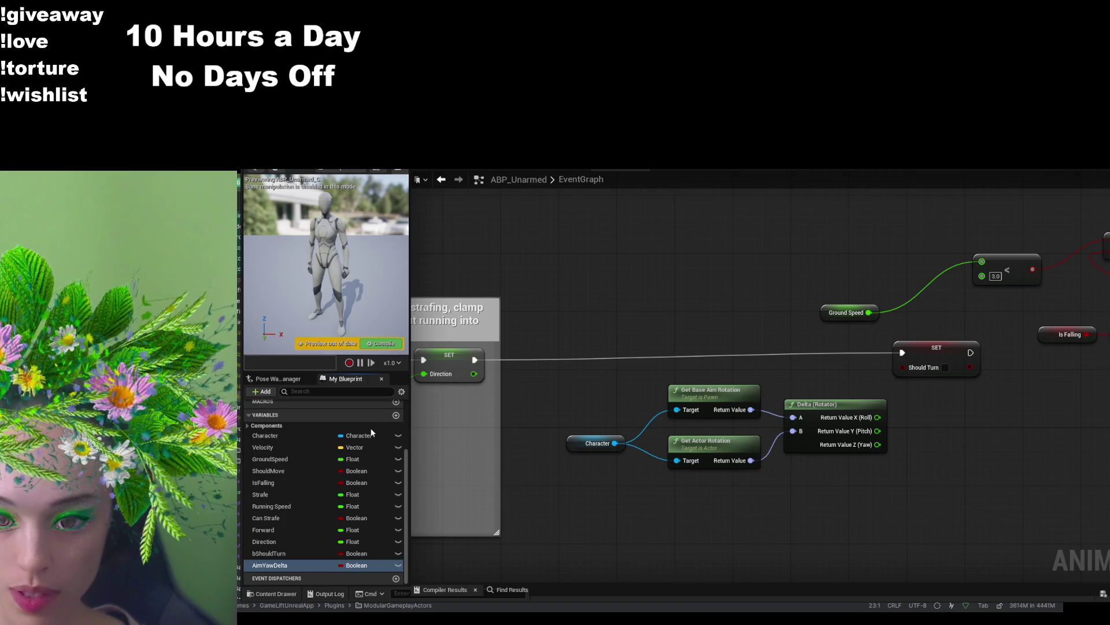
left_click(370, 426)
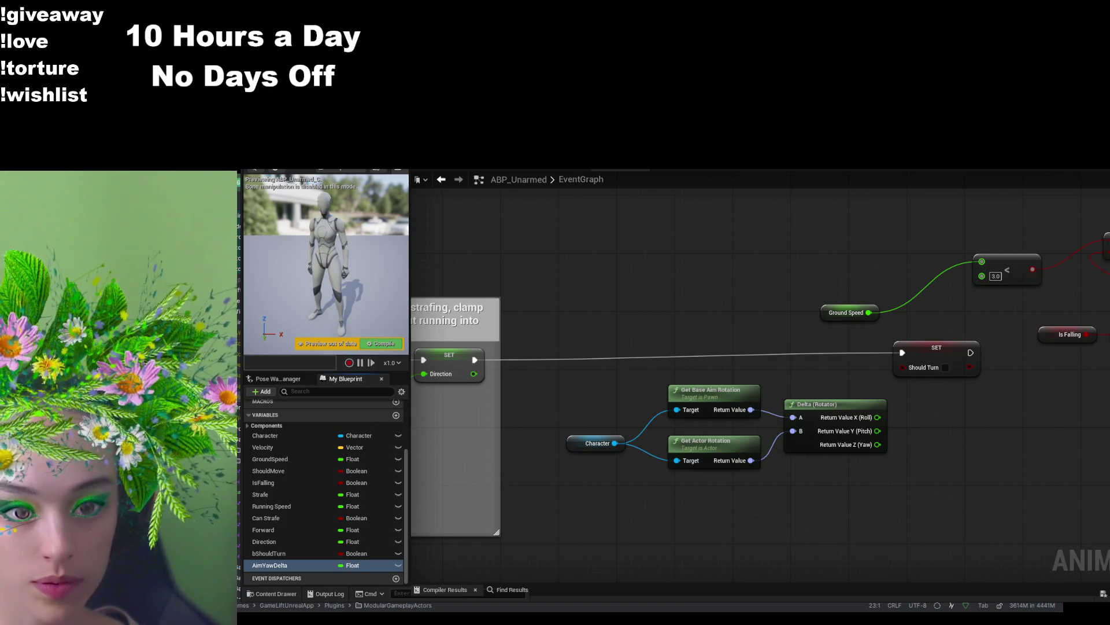
left_click(396, 415)
type("YawThreshold")
key("Return")
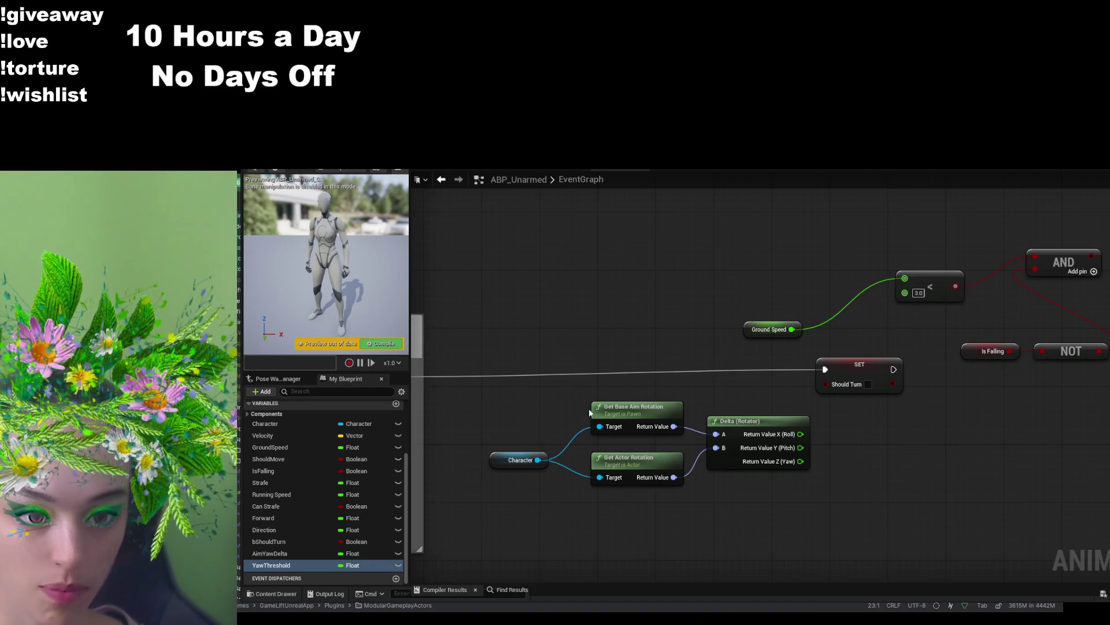
- Create a Set Aim Yaw Delta node fed by the Delta (Rotator) Yaw output
mouse_move(800, 461)
left_mouse_down()
mouse_move(870, 434)
mouse_move(846, 448)
left_mouse_up()
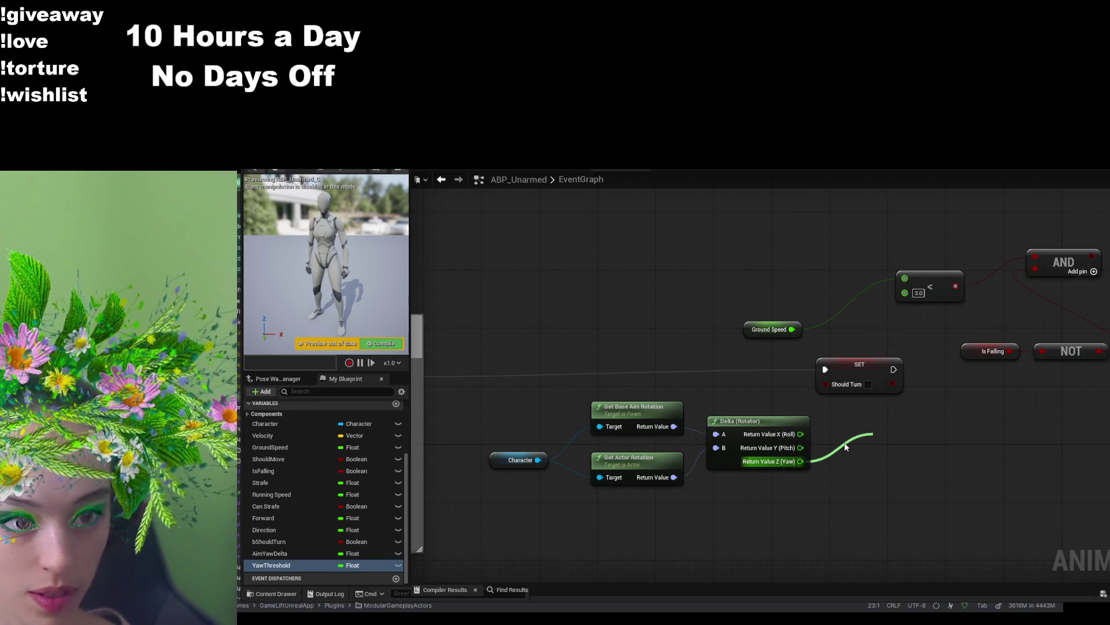
left_click_drag(846, 447, 862, 439)
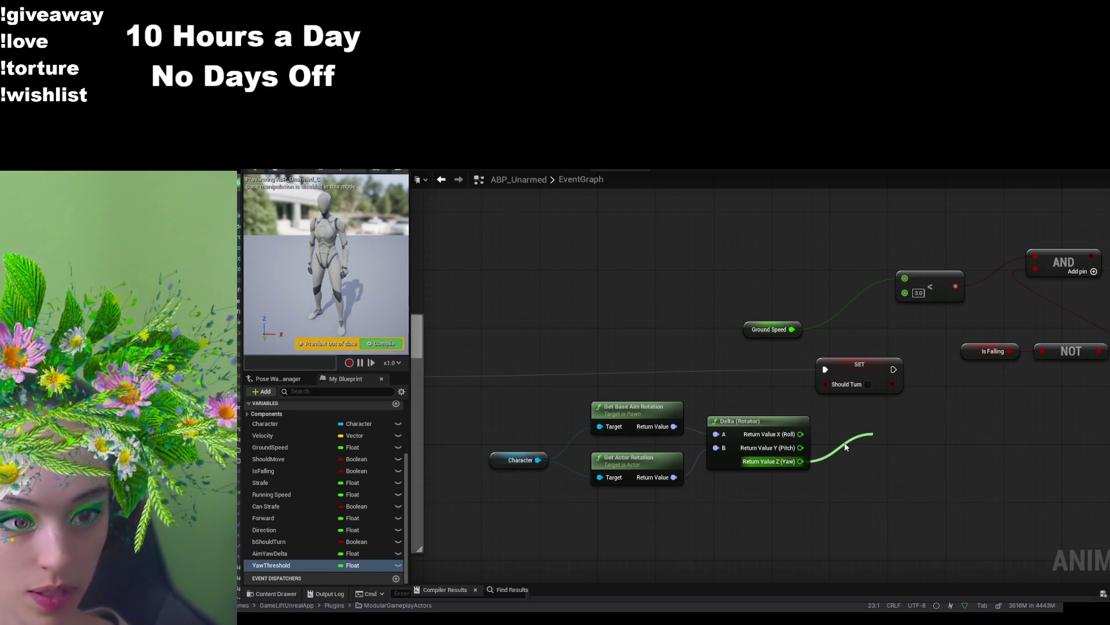
left_click(940, 340)
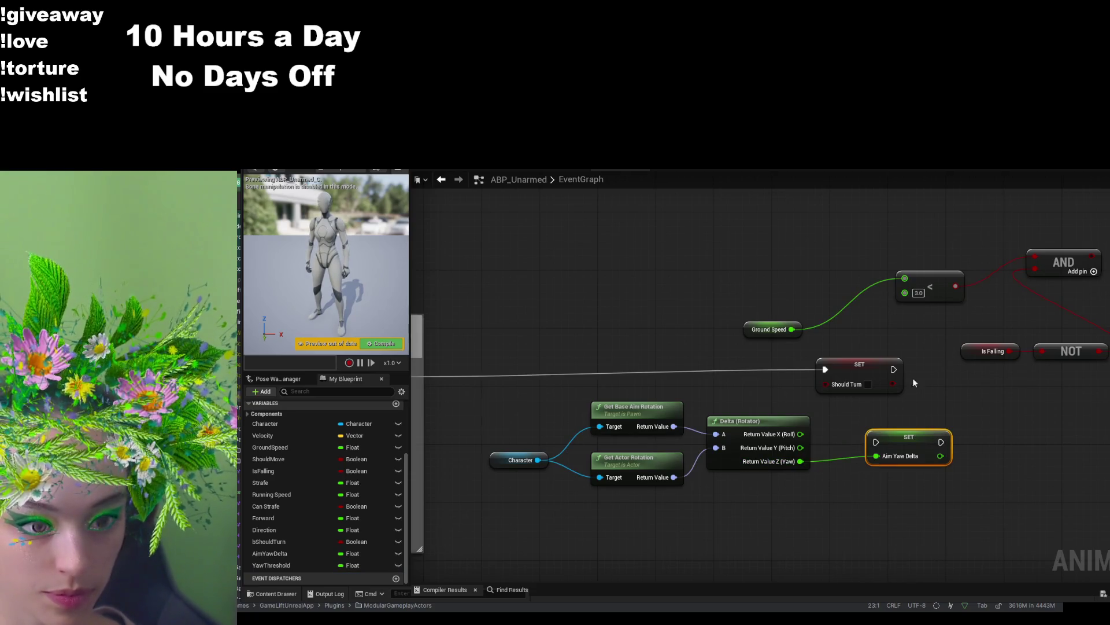
left_click_drag(902, 443, 880, 443)
- Rewire Set Direction's exec output to Set Aim Yaw Delta instead of Should Turn
mouse_move(958, 403)
left_mouse_down()
mouse_move(967, 417)
mouse_move(1041, 414)
left_mouse_up()
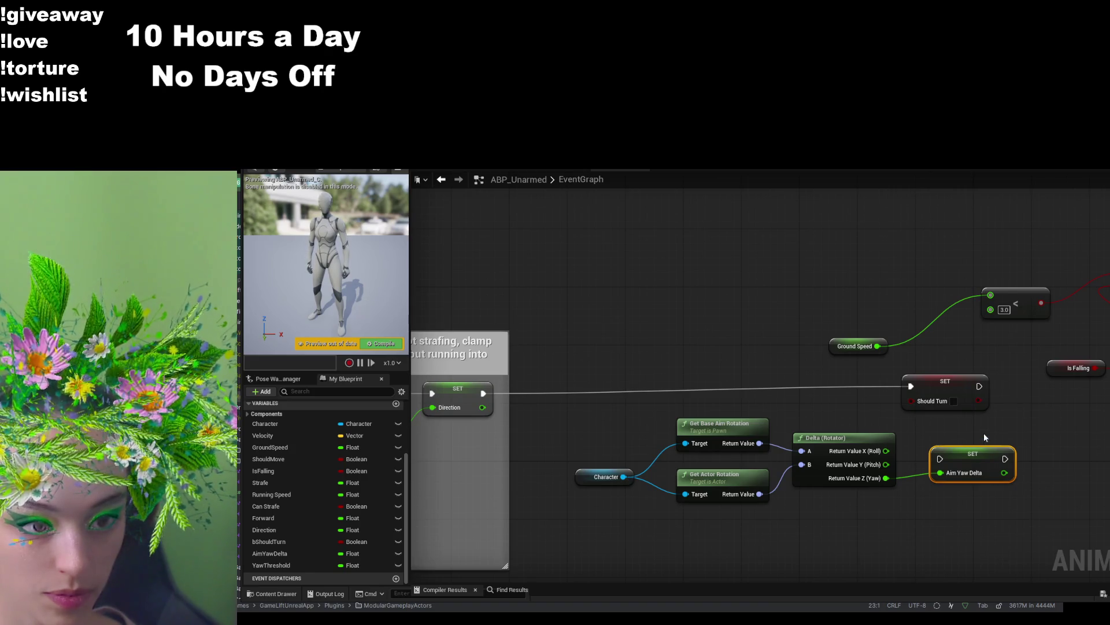
left_click(928, 405)
left_click(911, 387, "alt")
mouse_move(483, 393)
left_mouse_down()
mouse_move(624, 400)
mouse_move(982, 457)
mouse_move(755, 351)
mouse_move(759, 364)
mouse_move(852, 382)
left_mouse_up()
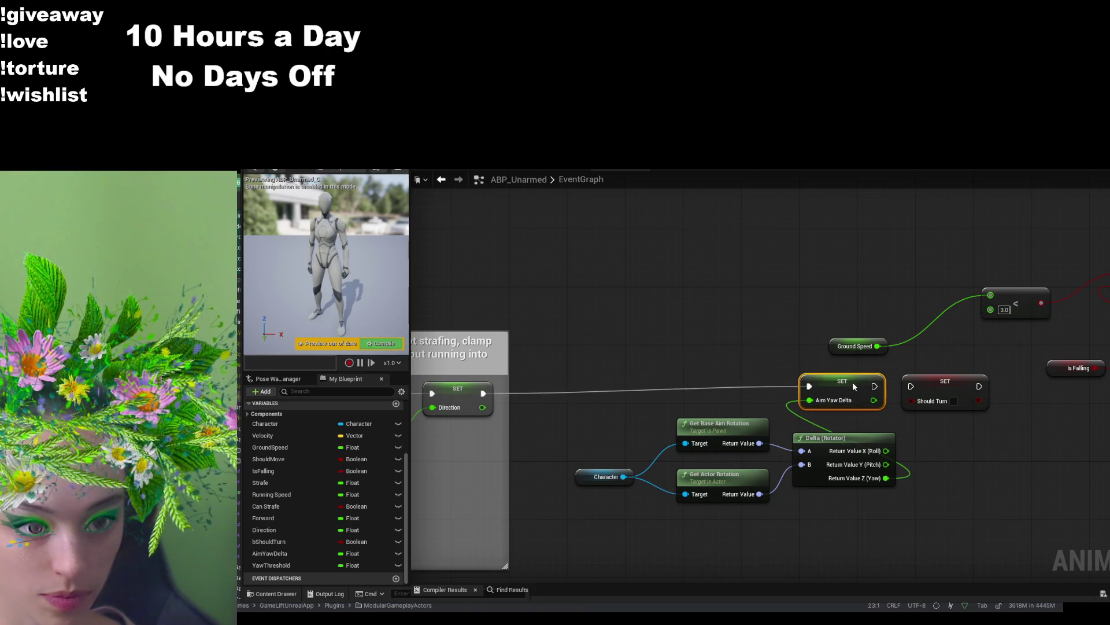
- Group the Ground Speed, less-than, AND, Is Falling and NOT nodes together
left_click_drag(1061, 422, 974, 446)
left_click_drag(727, 380, 810, 328)
left_click_drag(1019, 320, 967, 342)
left_click_drag(944, 402, 836, 372)
left_click_drag(1016, 408, 915, 379)
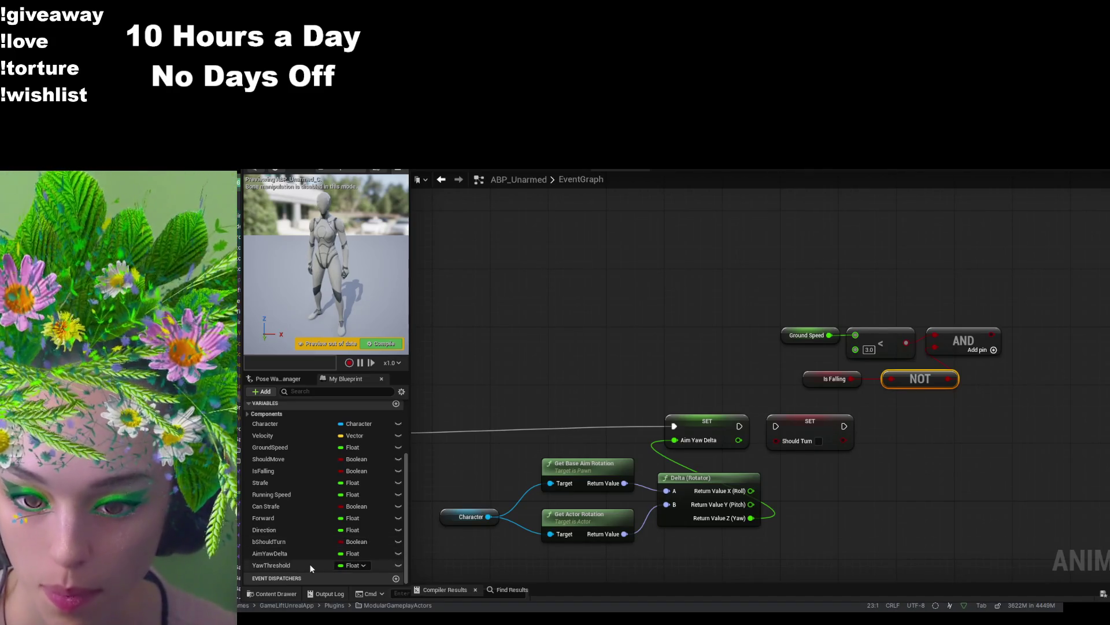
- Confirm the YawThreshold variable name and enter 35 as the Yaw Threshold setter's value
left_click(310, 564)
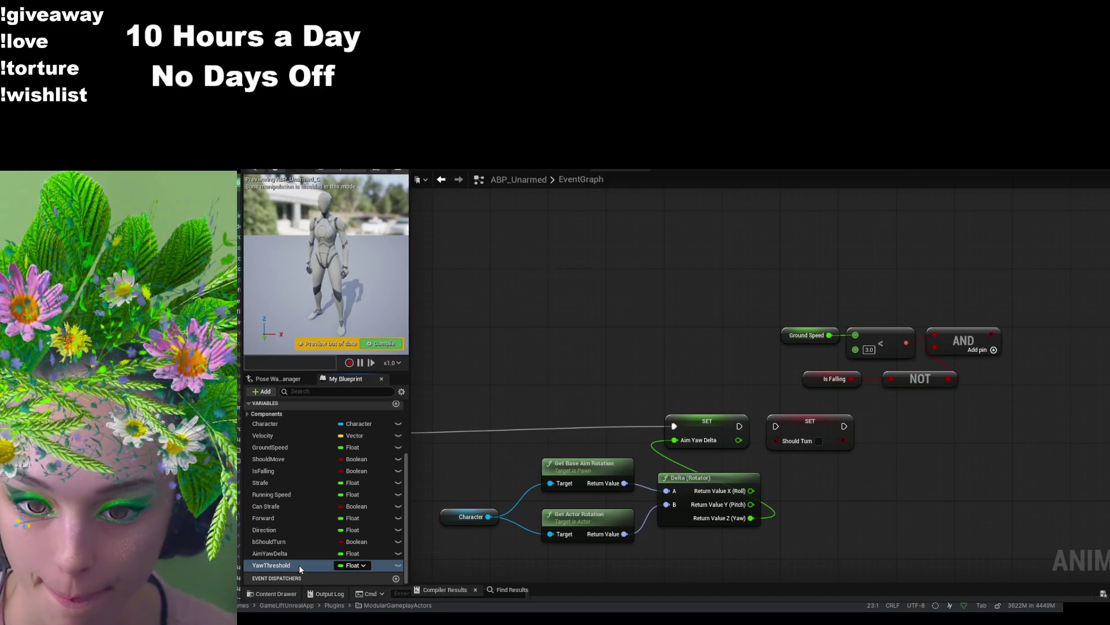
left_click(300, 564)
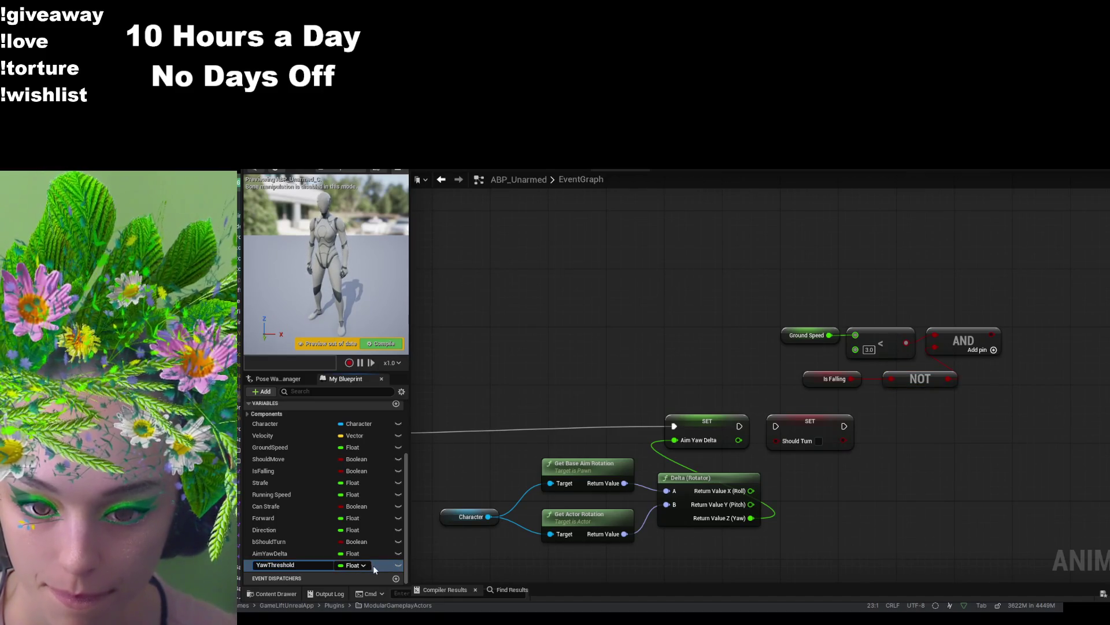
key("Return")
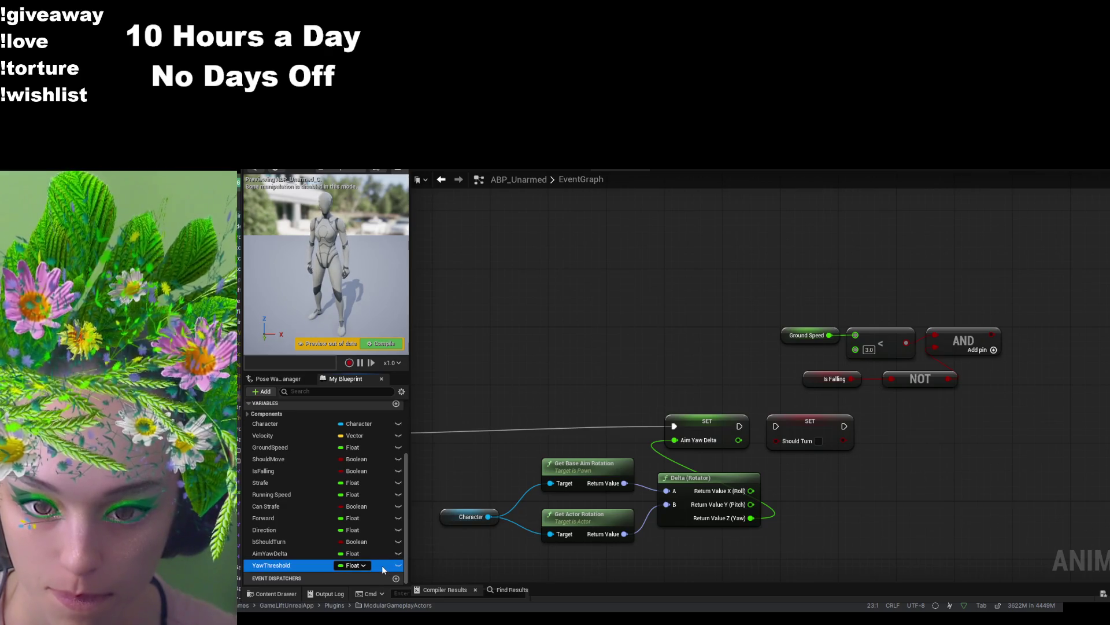
left_click_drag(851, 481, 924, 459)
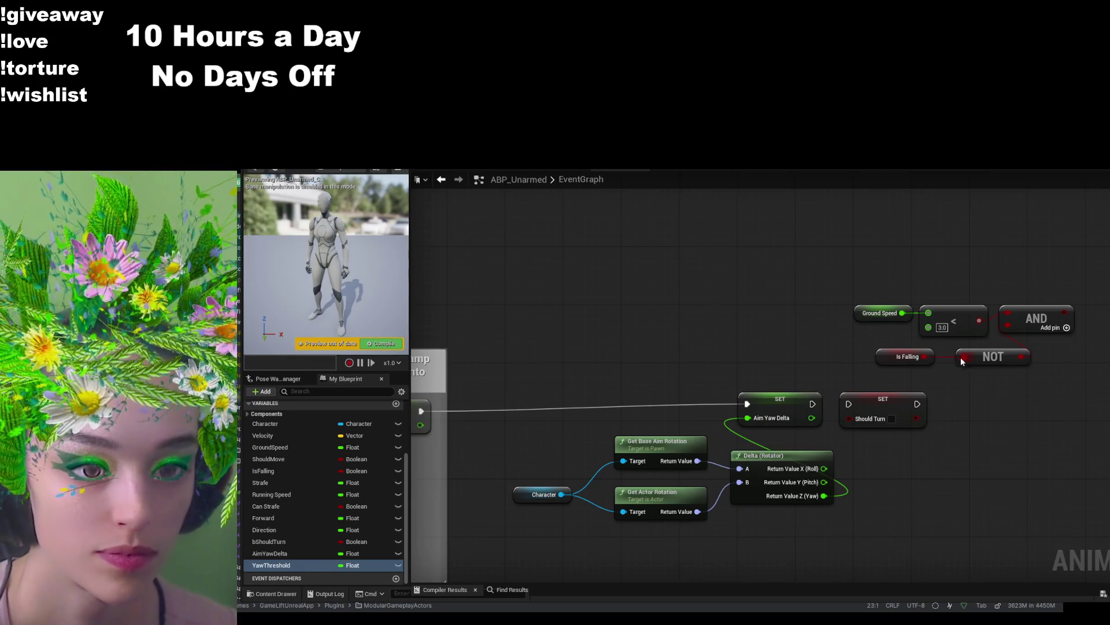
mouse_move(835, 398)
left_mouse_down()
mouse_move(933, 389)
mouse_move(901, 353)
mouse_move(940, 402)
left_mouse_up()
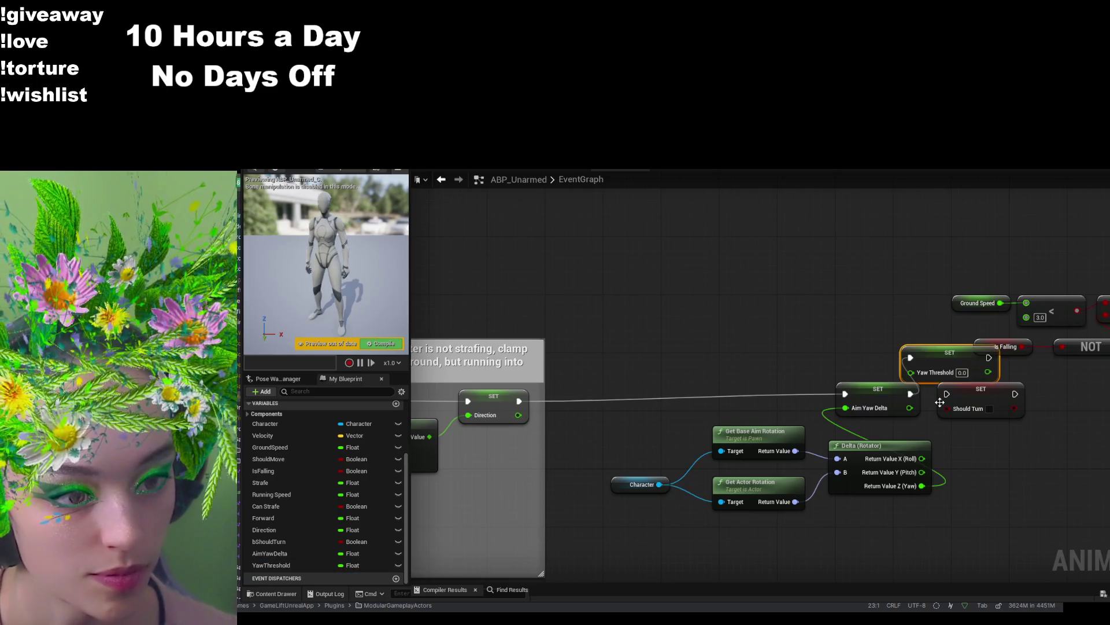
left_click(963, 374)
type("35")
left_click(1011, 464)
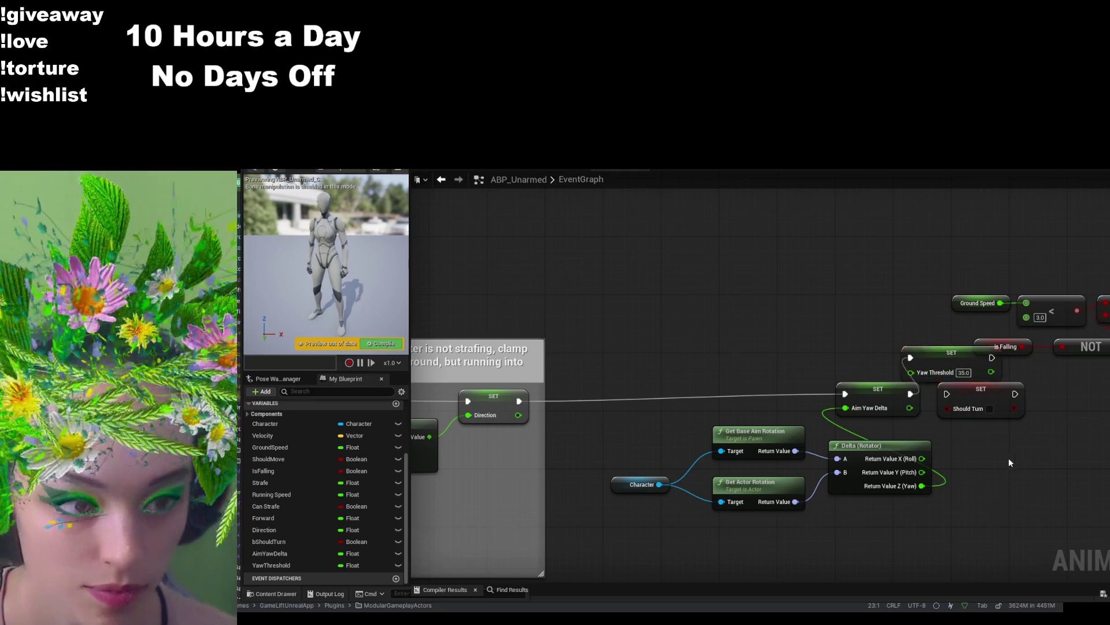
- Place the Set Yaw Threshold node in the chain directly after Set Aim Yaw Delta
mouse_move(993, 407)
left_mouse_down()
mouse_move(942, 429)
mouse_move(1101, 414)
left_mouse_up()
left_click_drag(950, 392, 929, 419)
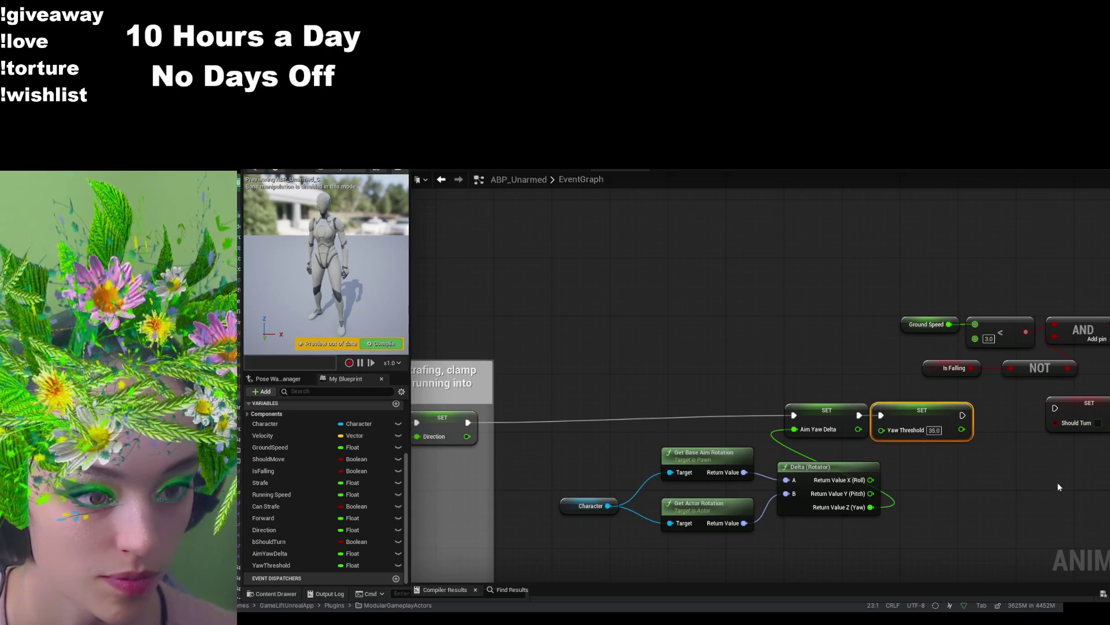
left_click_drag(1056, 481, 931, 475)
left_click_drag(818, 412, 825, 412)
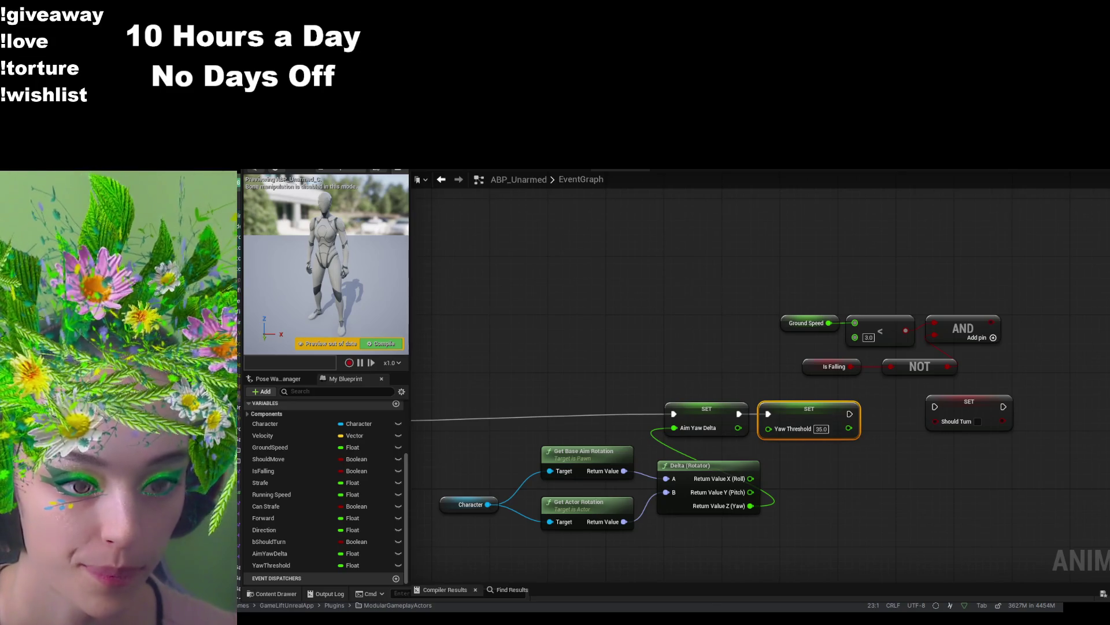
left_click_drag(844, 473, 764, 480)
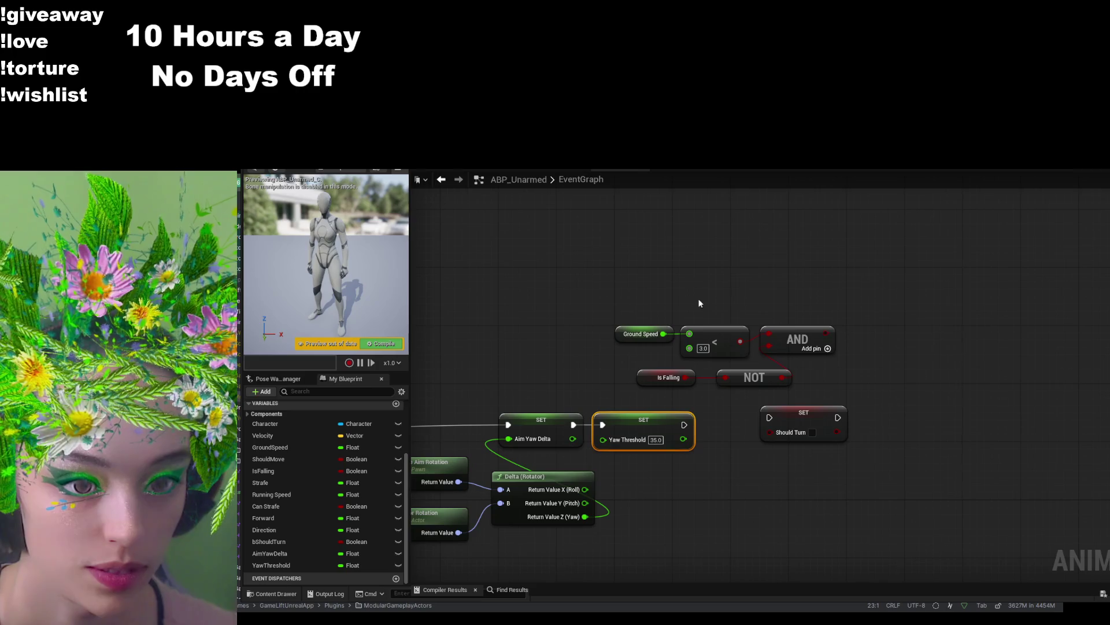
- Build the check ABS(Aim Yaw Delta) > Yaw Threshold from two getters, an ABS node and a greater-than node
left_click(269, 552)
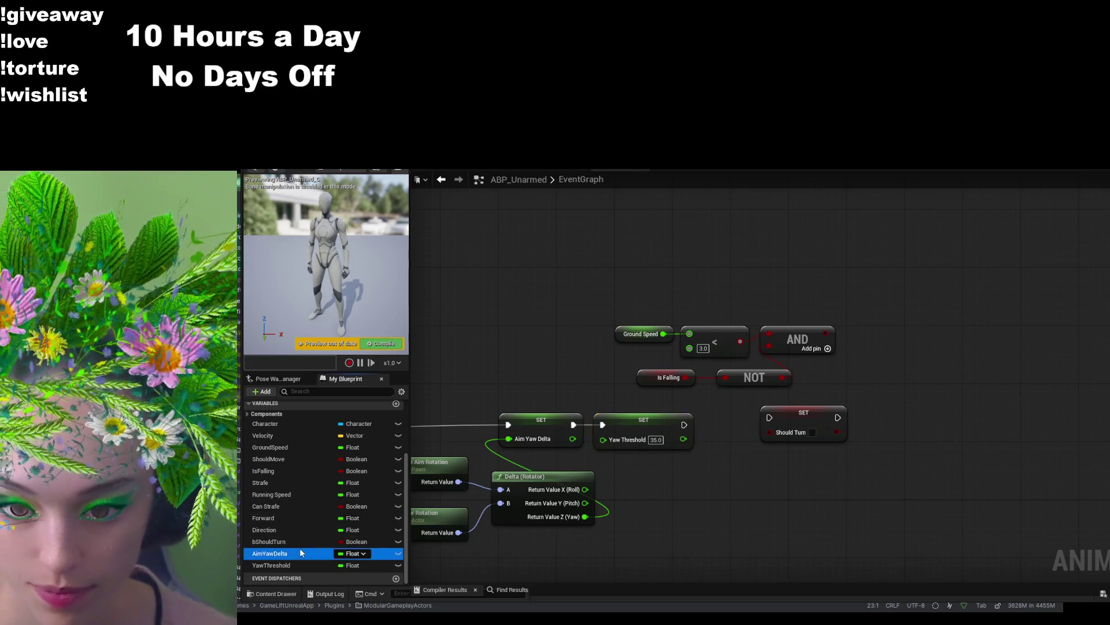
left_click_drag(270, 553, 637, 298)
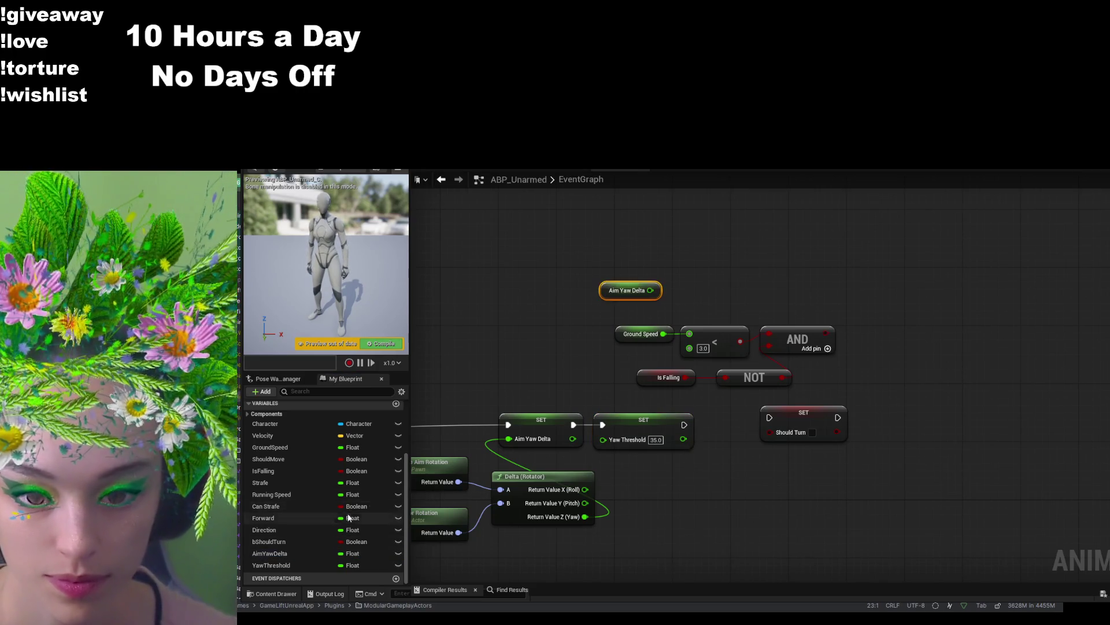
mouse_move(290, 565)
left_mouse_down()
mouse_move(654, 318)
mouse_move(684, 264)
left_mouse_up()
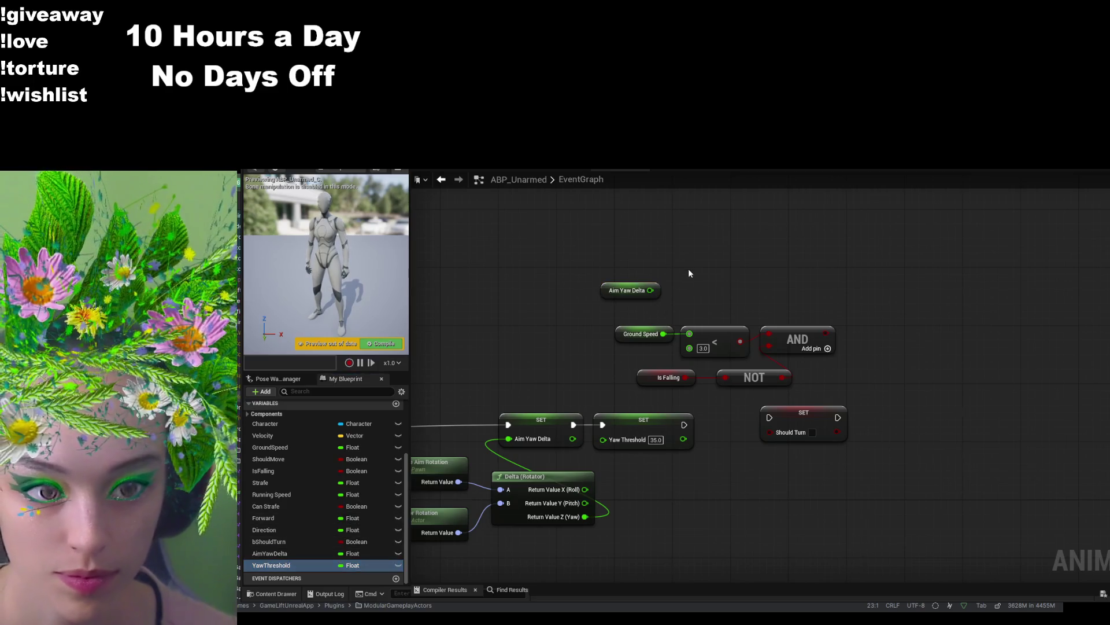
left_click(730, 282)
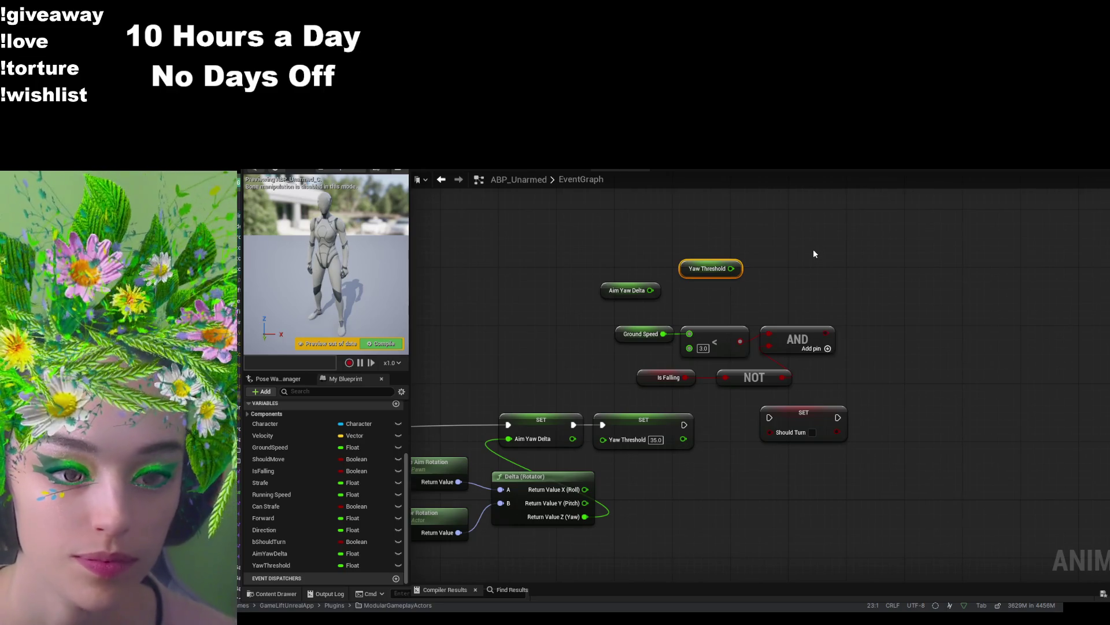
mouse_move(651, 290)
left_mouse_down()
mouse_move(719, 296)
mouse_move(696, 284)
mouse_move(703, 296)
left_mouse_up()
type("abs")
left_click(756, 355)
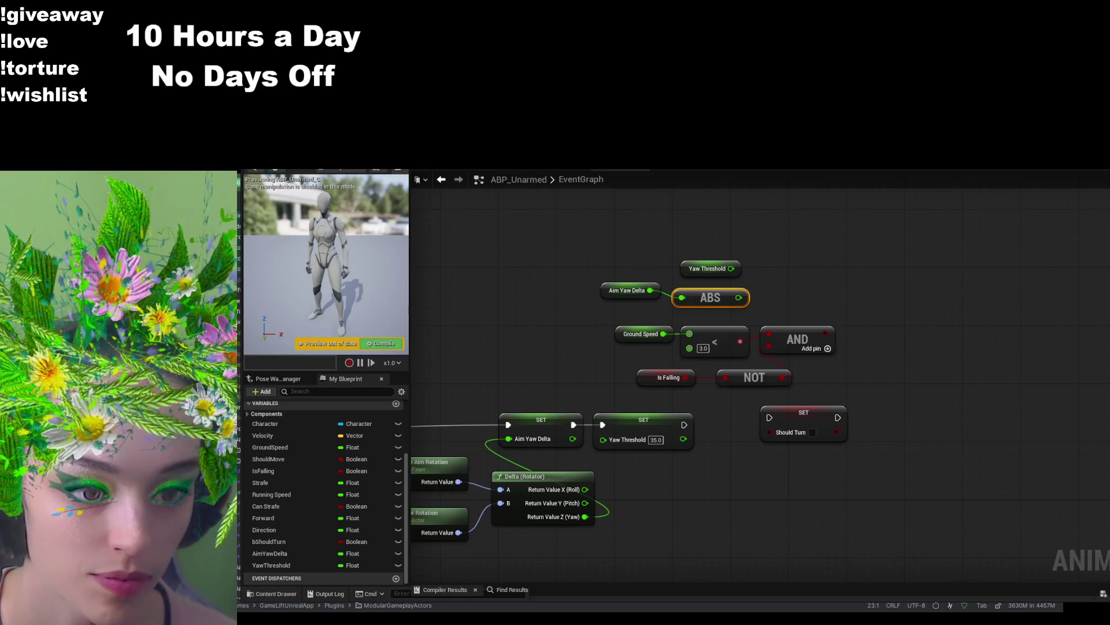
mouse_move(740, 298)
left_mouse_down()
mouse_move(794, 263)
mouse_move(805, 272)
left_mouse_up()
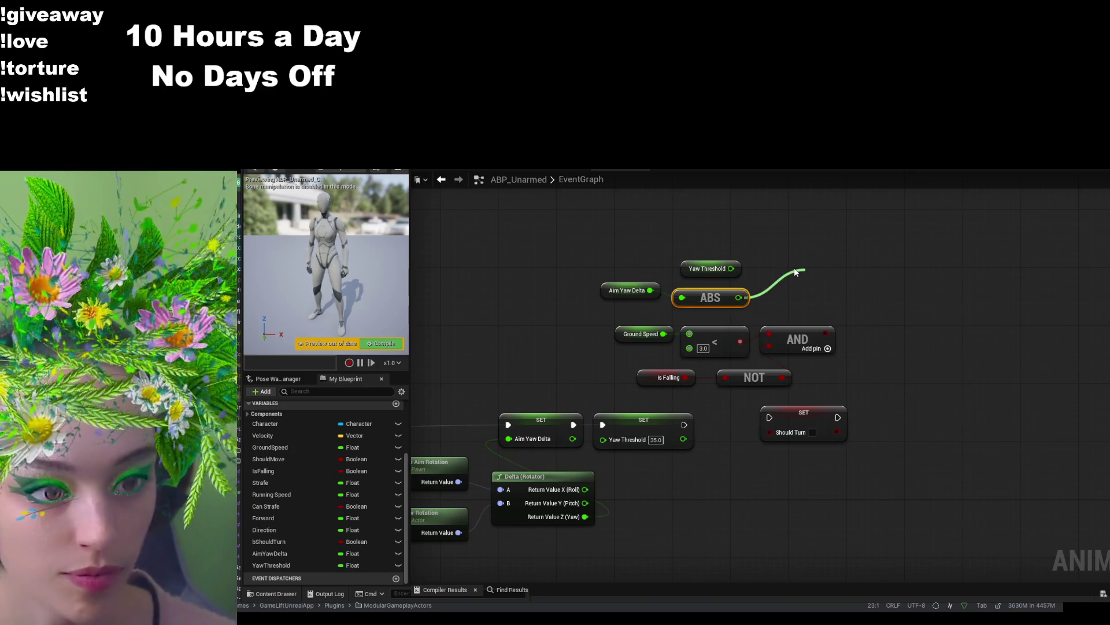
left_click(832, 321)
mouse_move(729, 272)
left_mouse_down()
mouse_move(802, 315)
mouse_move(812, 290)
left_mouse_up()
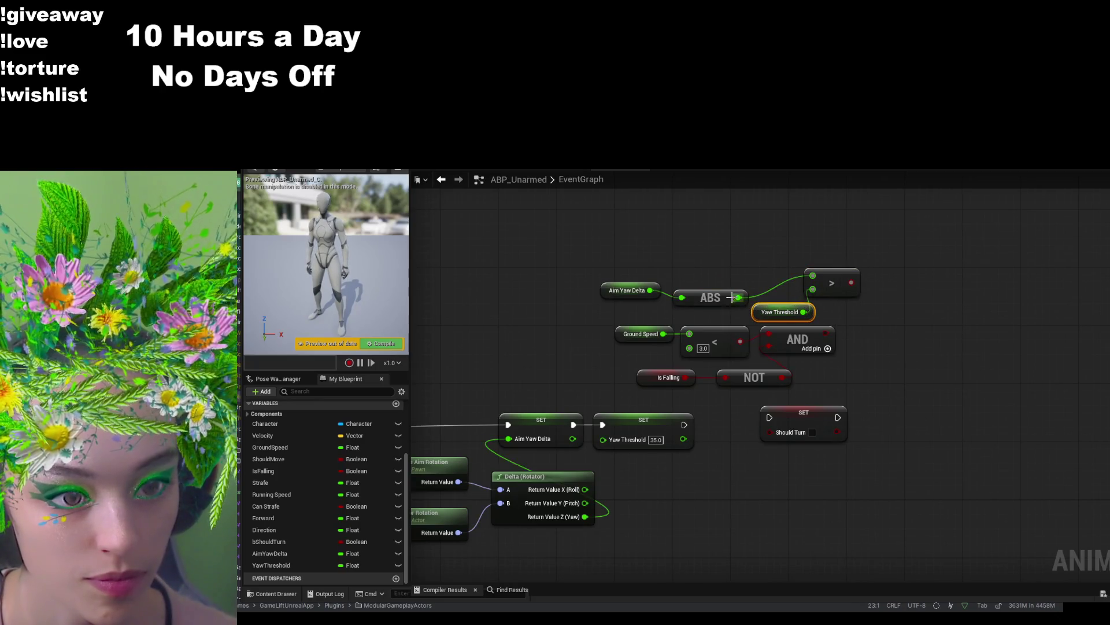
- Feed the comparison into a new third AND pin and chain Set Should Turn after Set Yaw Threshold
mouse_move(718, 296)
left_mouse_down()
mouse_move(719, 284)
mouse_move(645, 259)
left_mouse_up()
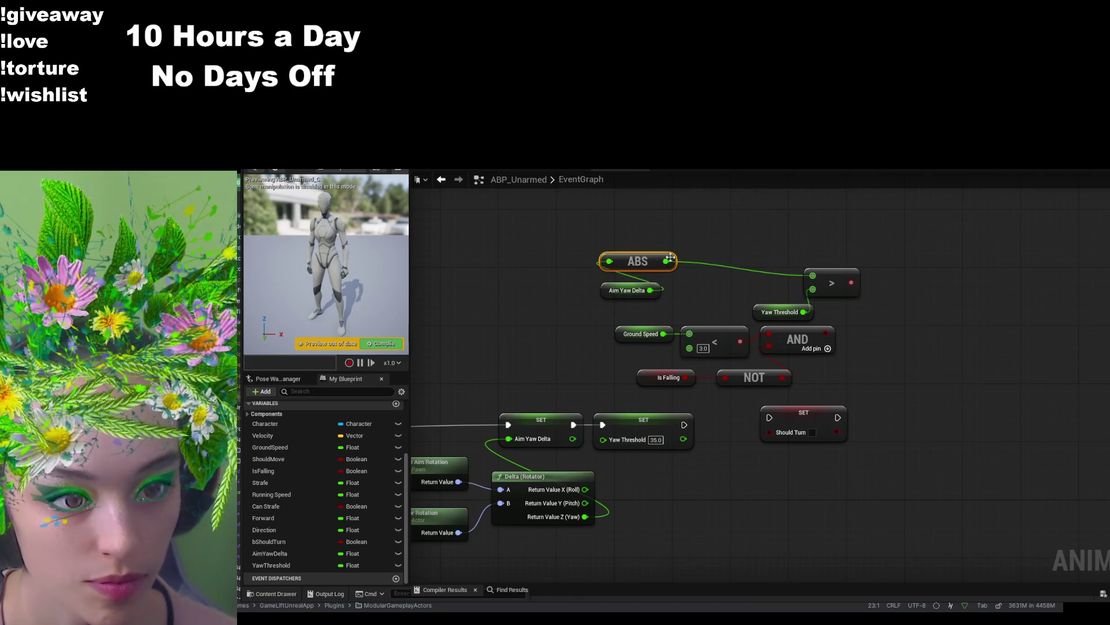
left_click(773, 302)
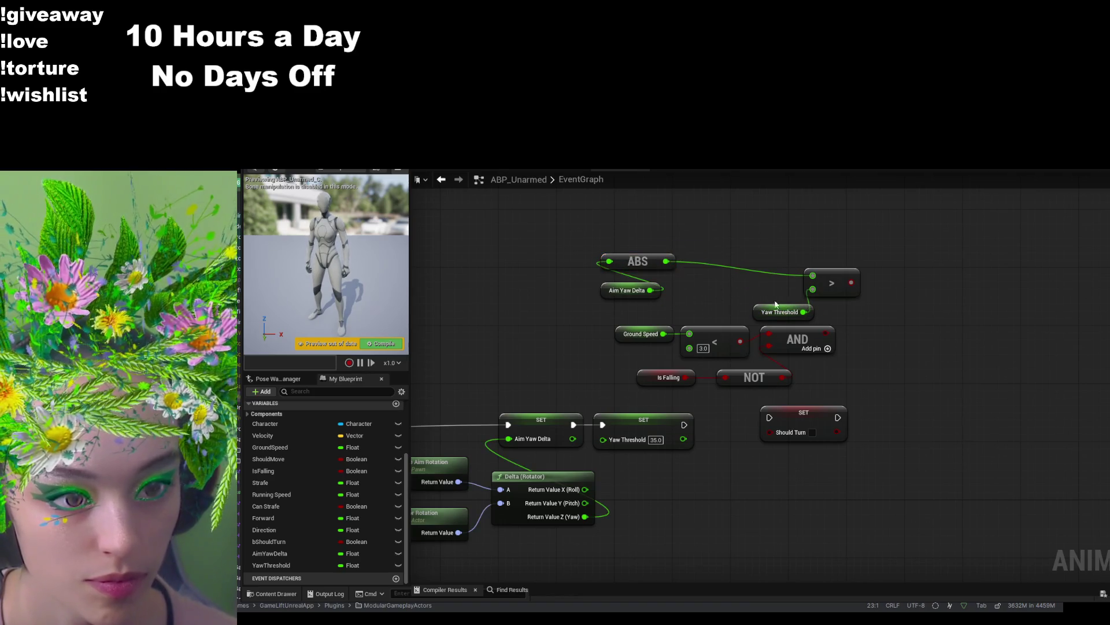
left_click_drag(768, 312, 703, 303)
left_click(833, 268)
left_click_drag(834, 277, 742, 258)
left_click_drag(797, 328, 848, 328)
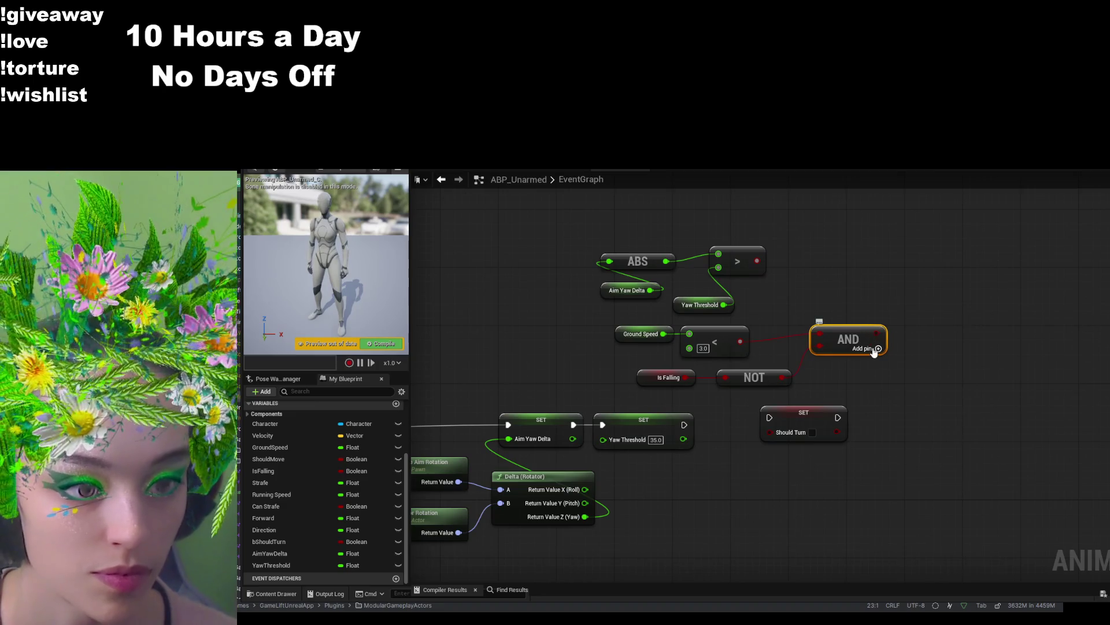
left_click(875, 349)
mouse_move(757, 261)
left_mouse_down()
mouse_move(801, 349)
mouse_move(820, 357)
left_mouse_up()
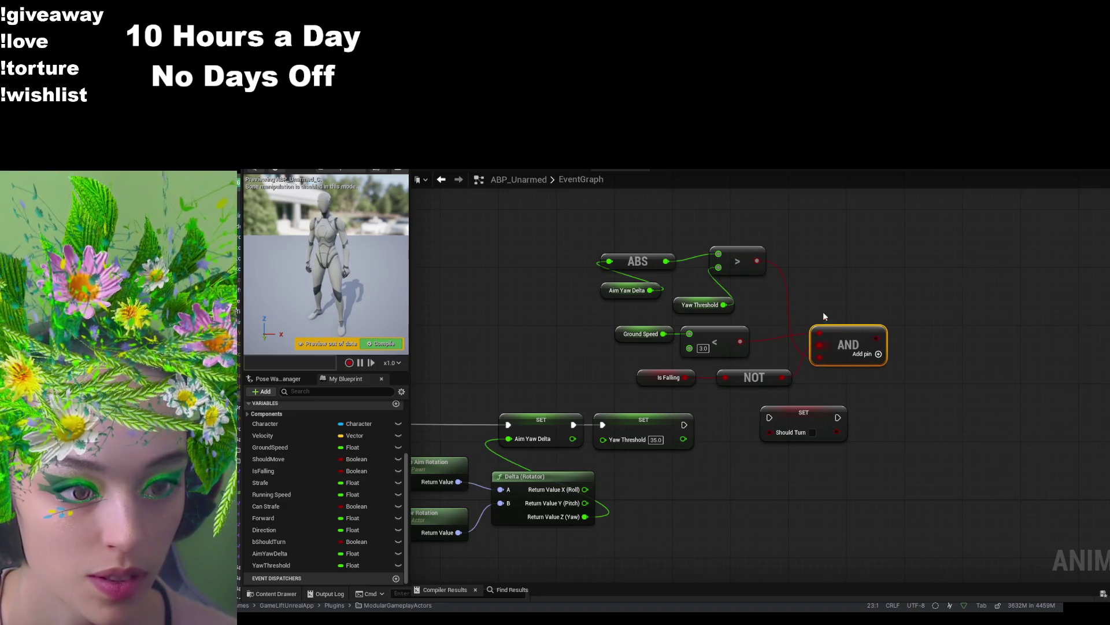
mouse_move(803, 421)
left_mouse_down()
mouse_move(948, 332)
mouse_move(876, 338)
mouse_move(802, 437)
mouse_move(772, 425)
left_mouse_up()
left_click_drag(684, 425, 755, 425)
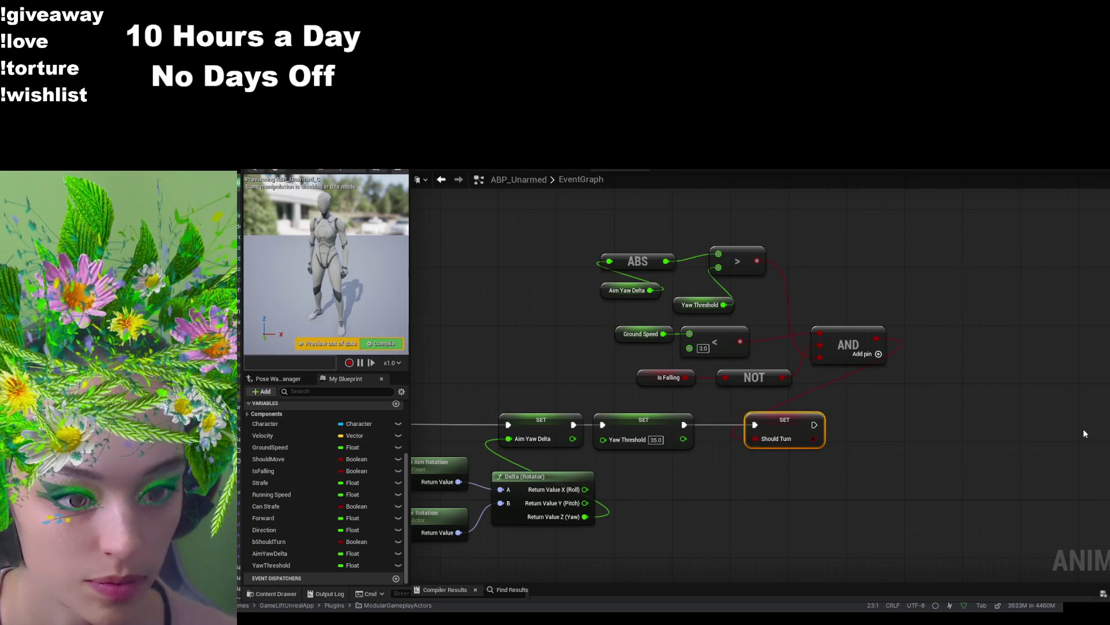
- Compile ABP_Unarmed with F7, then open the Locomotion machine's Idle state graph
left_click(1082, 426)
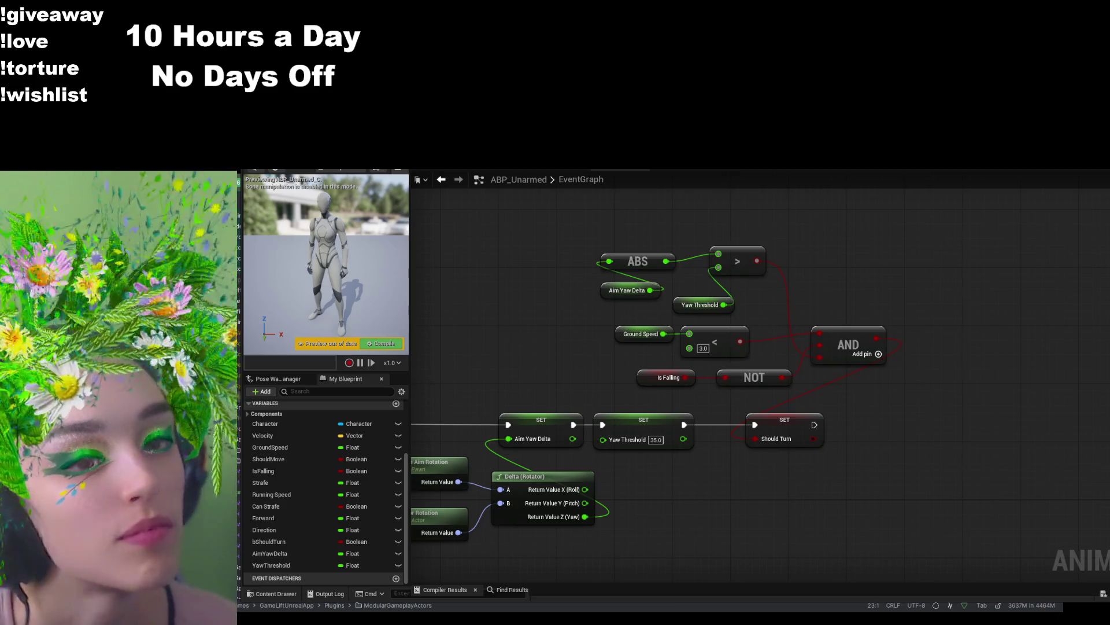
key("F7")
left_click_drag(614, 292, 717, 292)
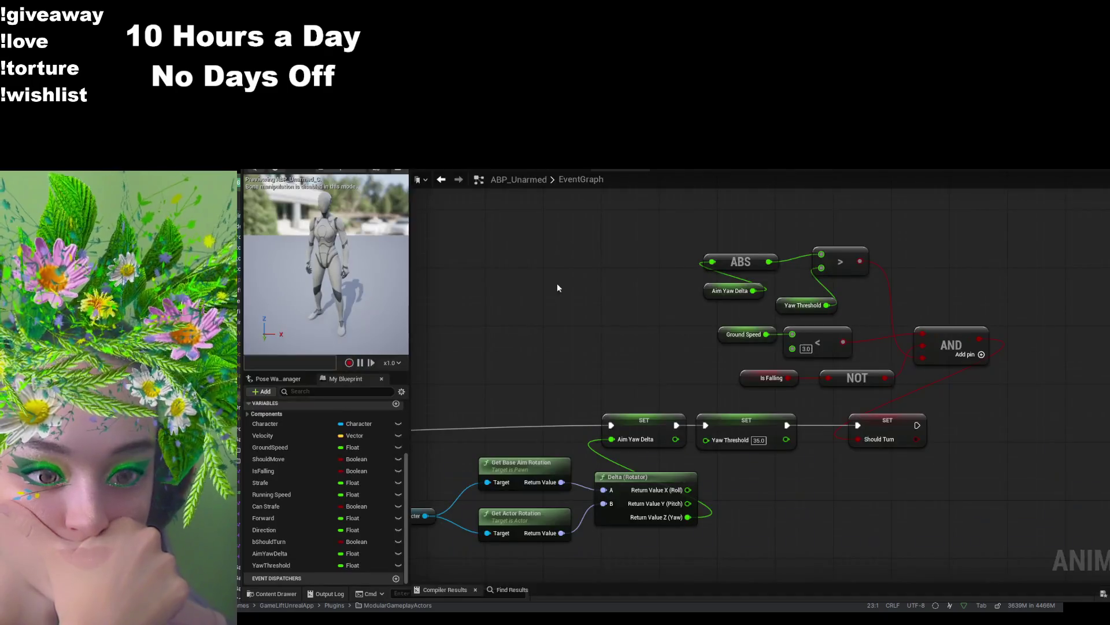
left_click(445, 171)
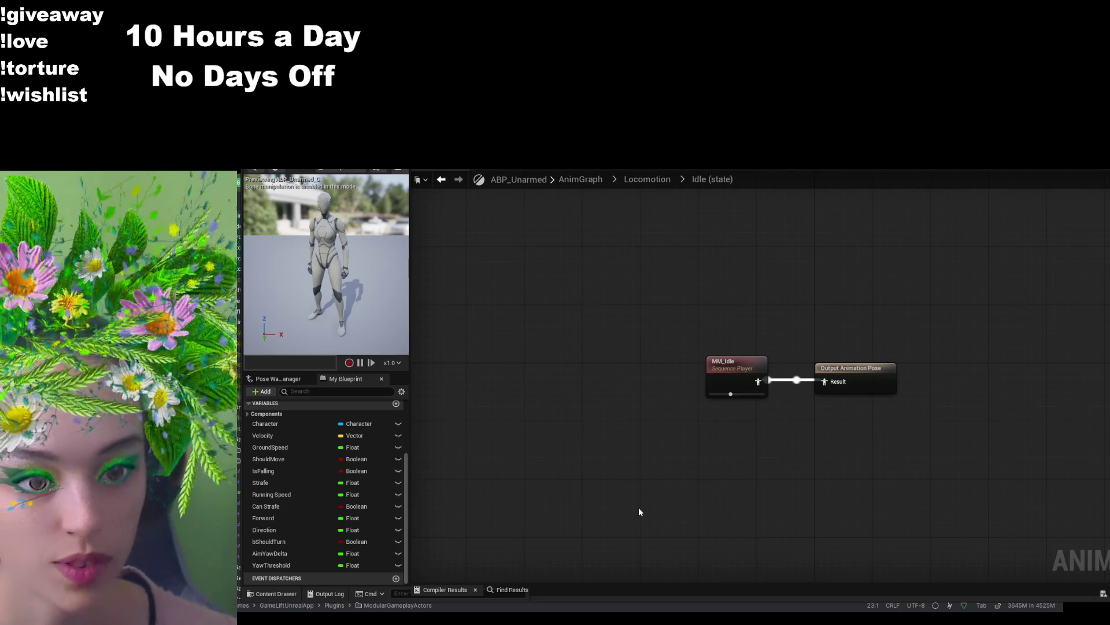
- Flip through the Walk / Run, Locomotion and Fall Loop graph tabs, ending on Main States
left_click(683, 179)
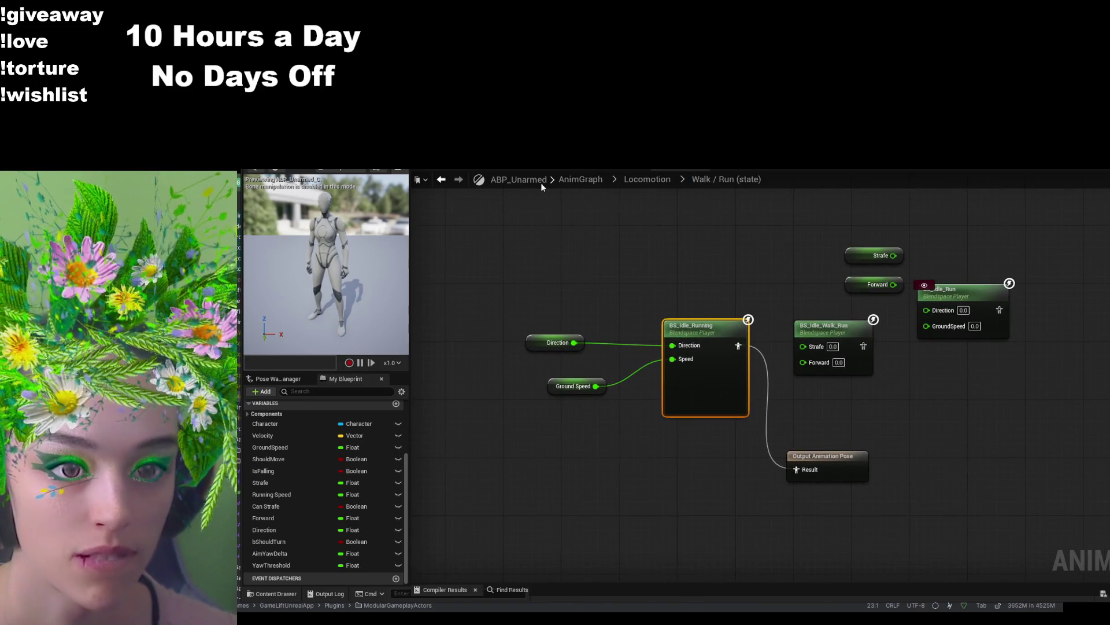
left_click(556, 169)
left_click(492, 168)
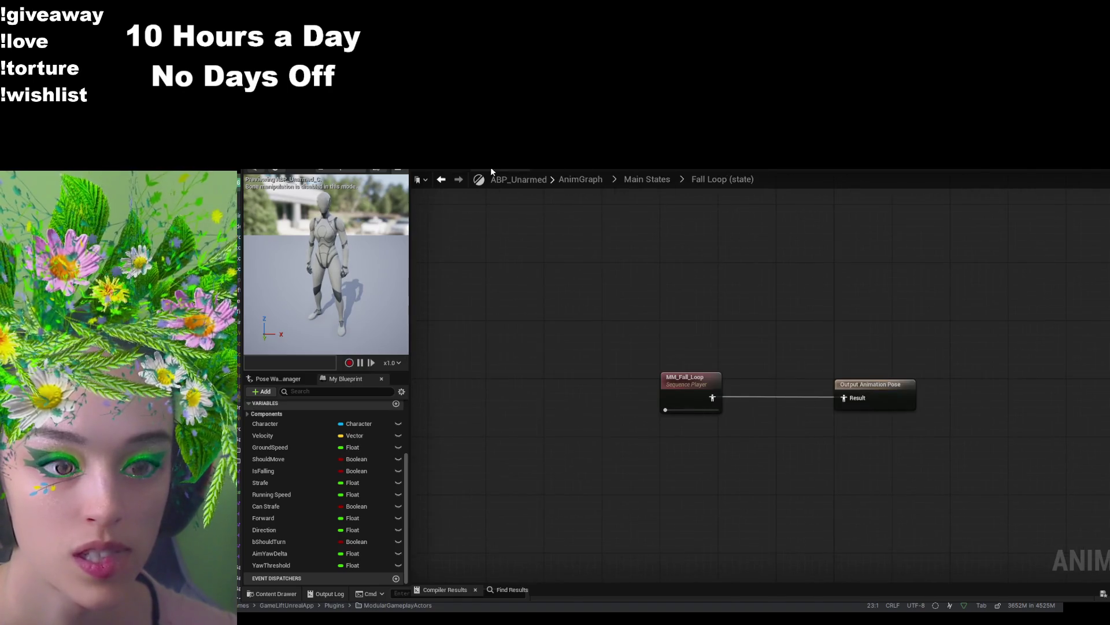
left_click(437, 170)
left_click(795, 170)
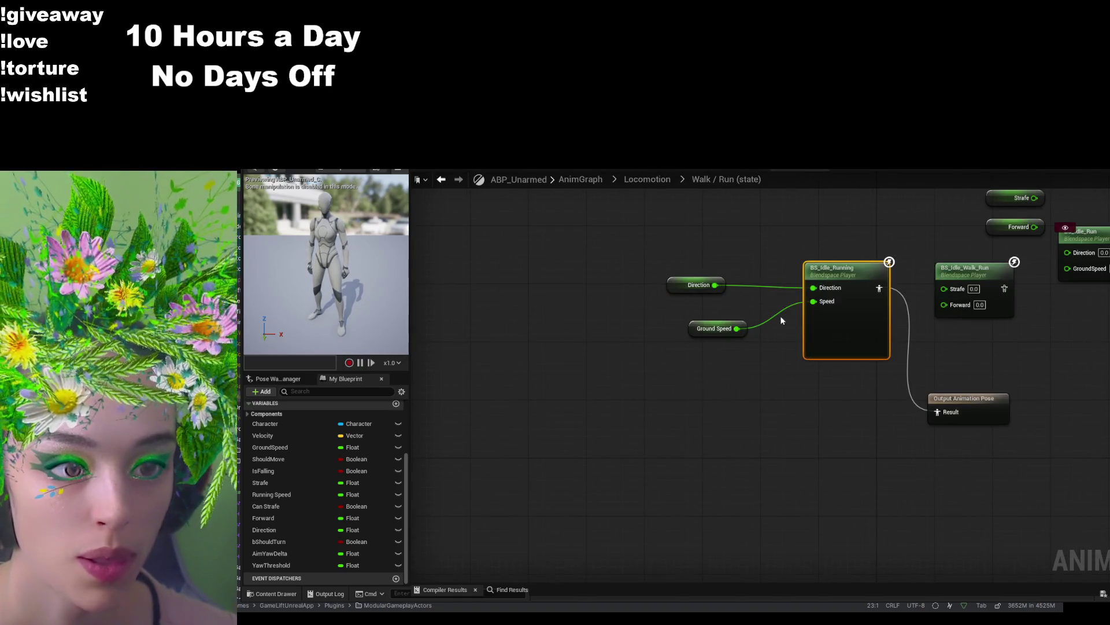
left_click(863, 171)
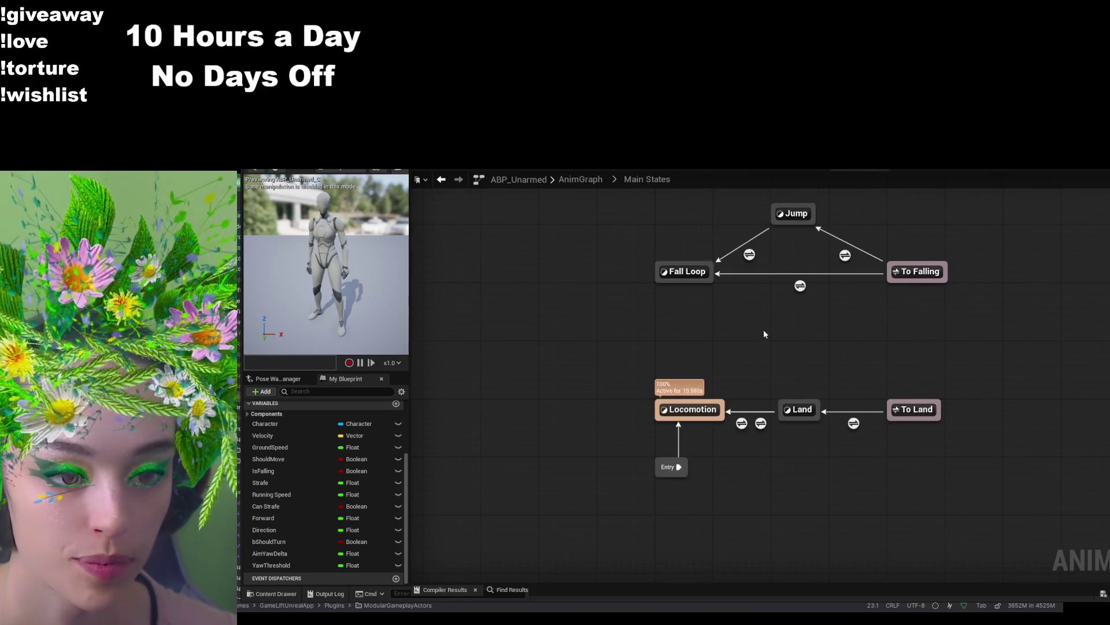
left_click_drag(762, 329, 718, 380)
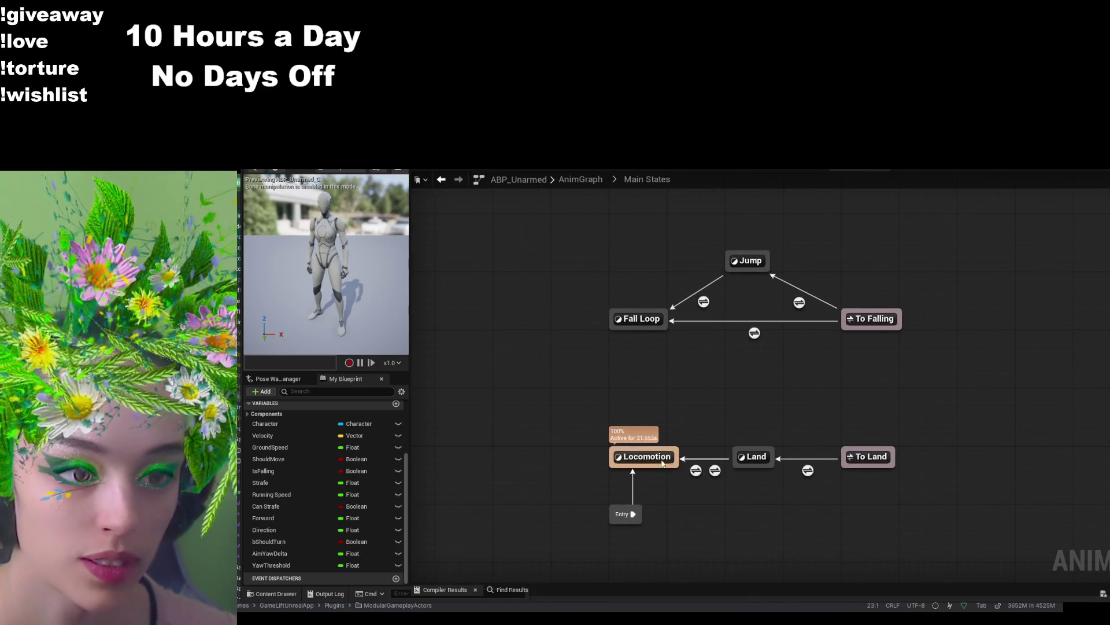
- Drill into the Locomotion and Walk / Run graphs, then return to Main States and Locomotion
double_click(633, 457)
double_click(691, 384)
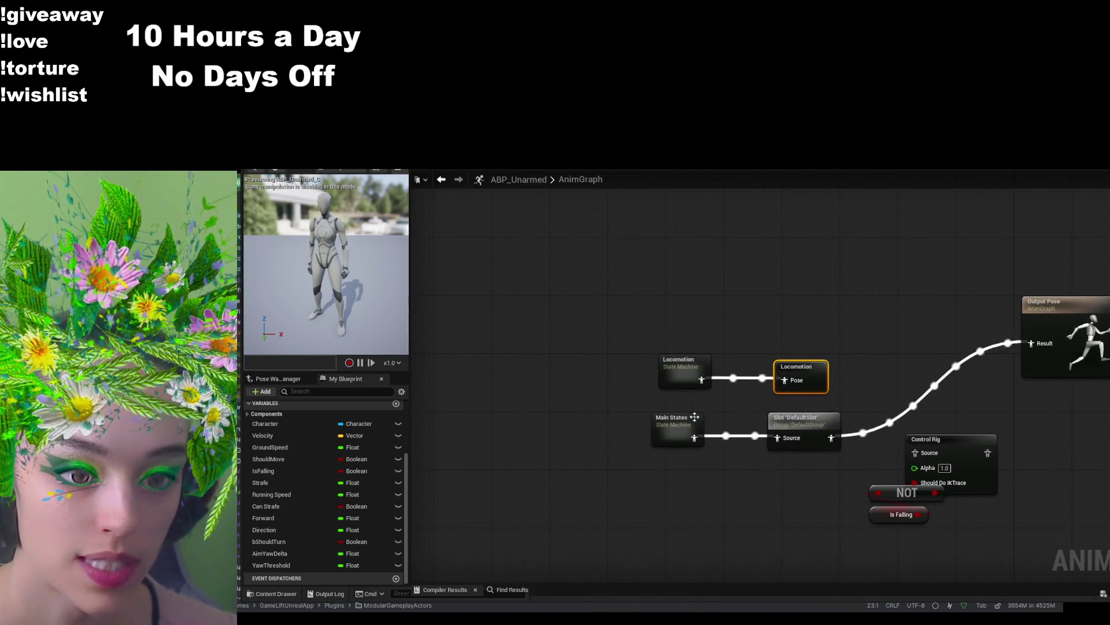
double_click(694, 417)
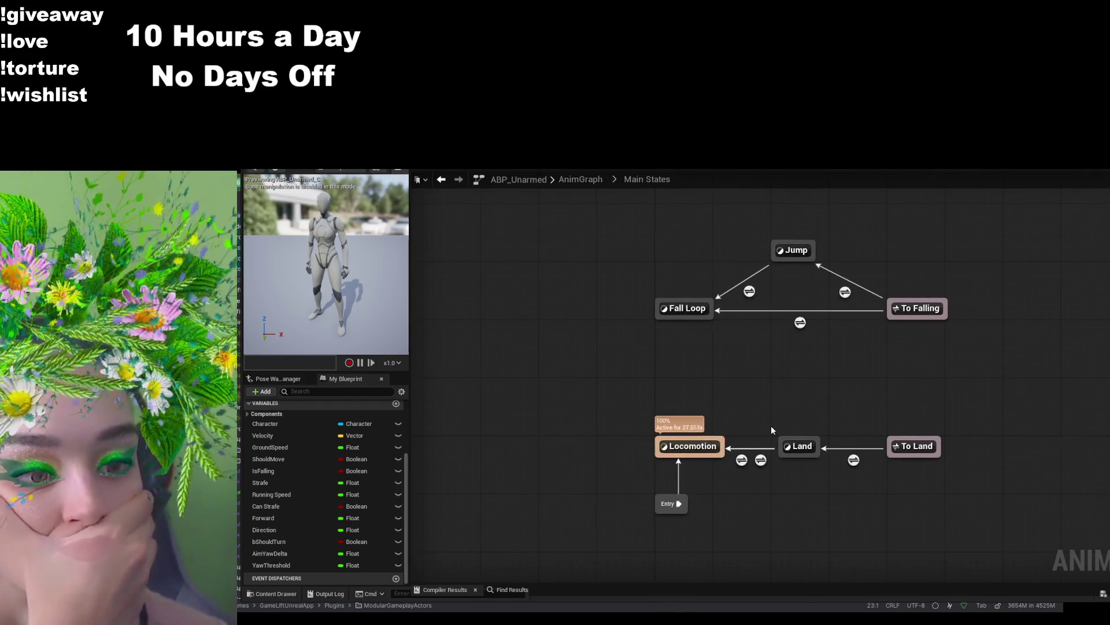
double_click(691, 446)
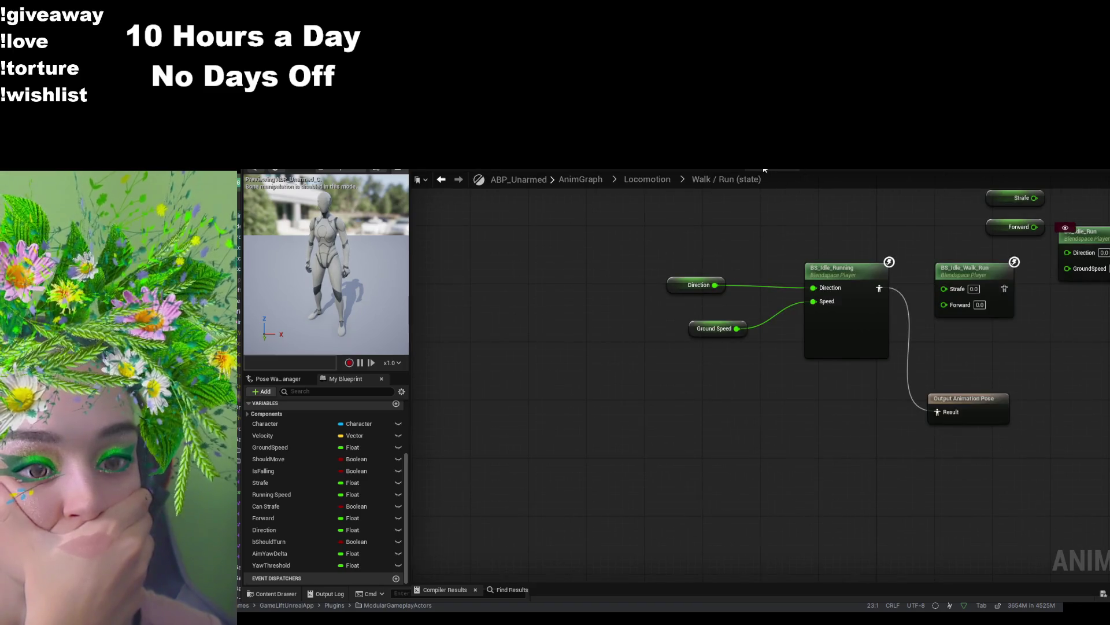
left_click(825, 169)
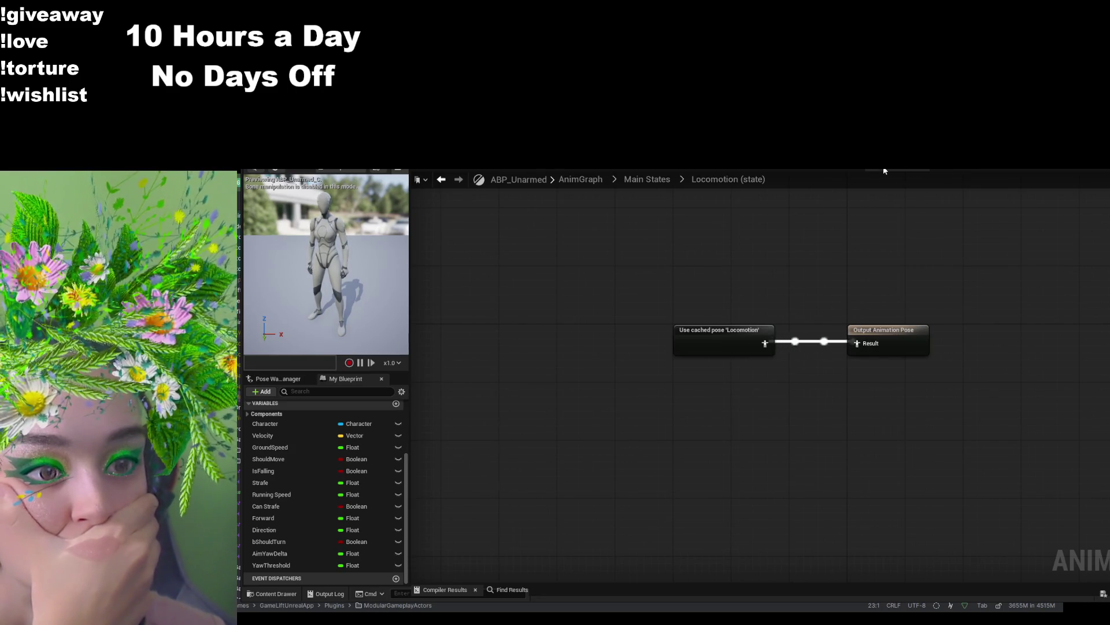
left_click(927, 171)
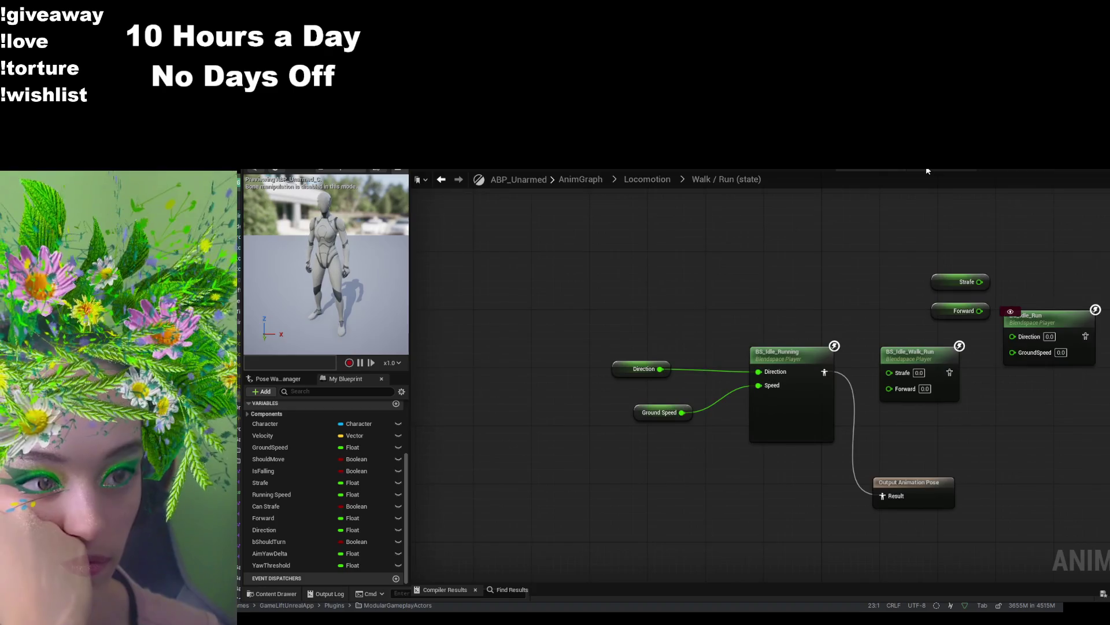
left_click(1027, 168)
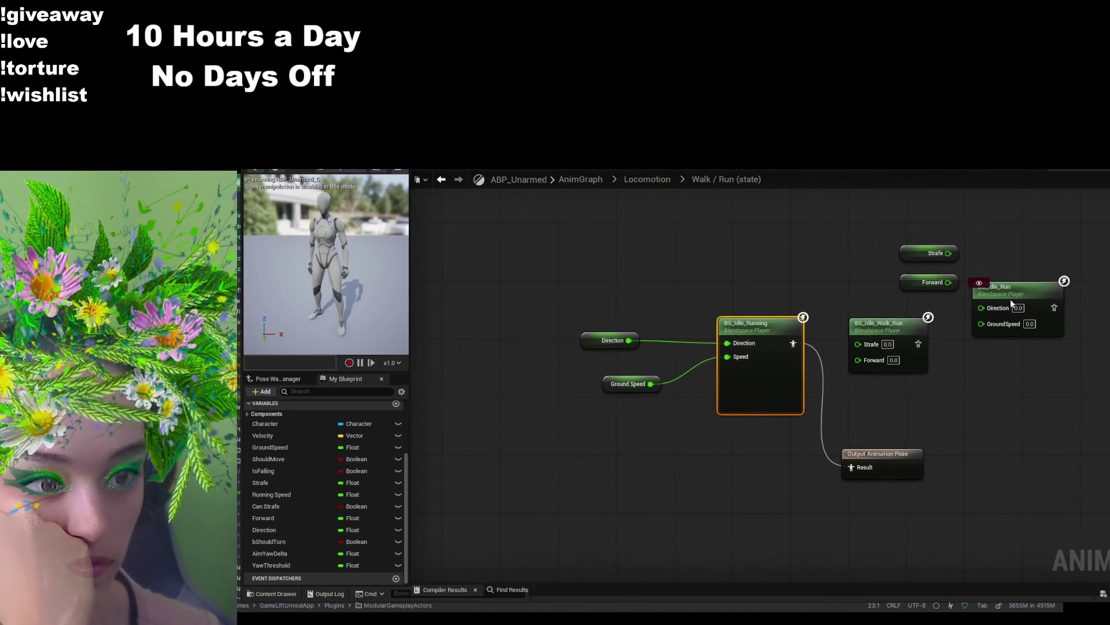
left_click(1064, 170)
left_click(1094, 172)
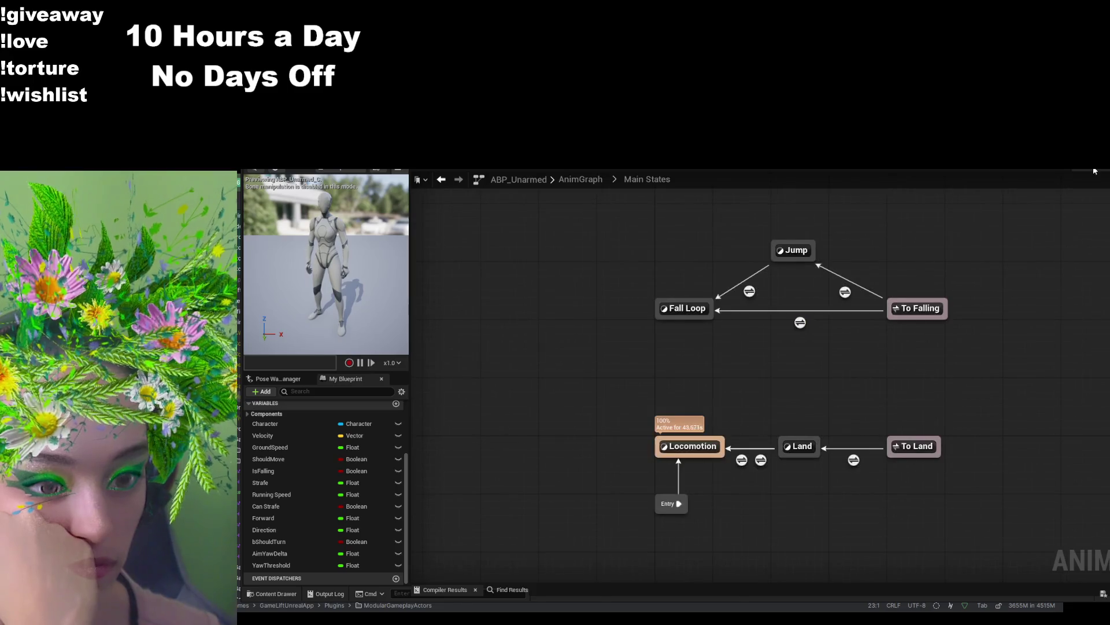
left_click(1020, 172)
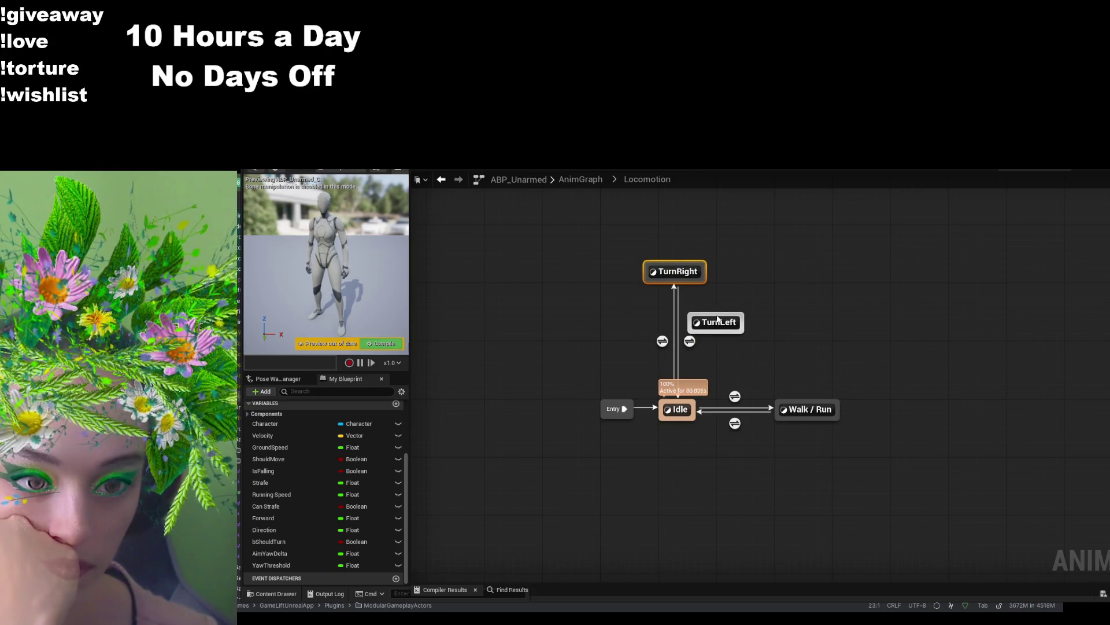
- Draw transitions from Idle to a turn state and from TurnLeft back to Idle
mouse_move(697, 399)
left_mouse_down()
mouse_move(717, 325)
mouse_move(720, 349)
mouse_move(762, 266)
mouse_move(686, 414)
left_mouse_up()
left_click(849, 318)
mouse_move(717, 284)
left_mouse_down()
mouse_move(707, 390)
mouse_move(688, 408)
left_mouse_up()
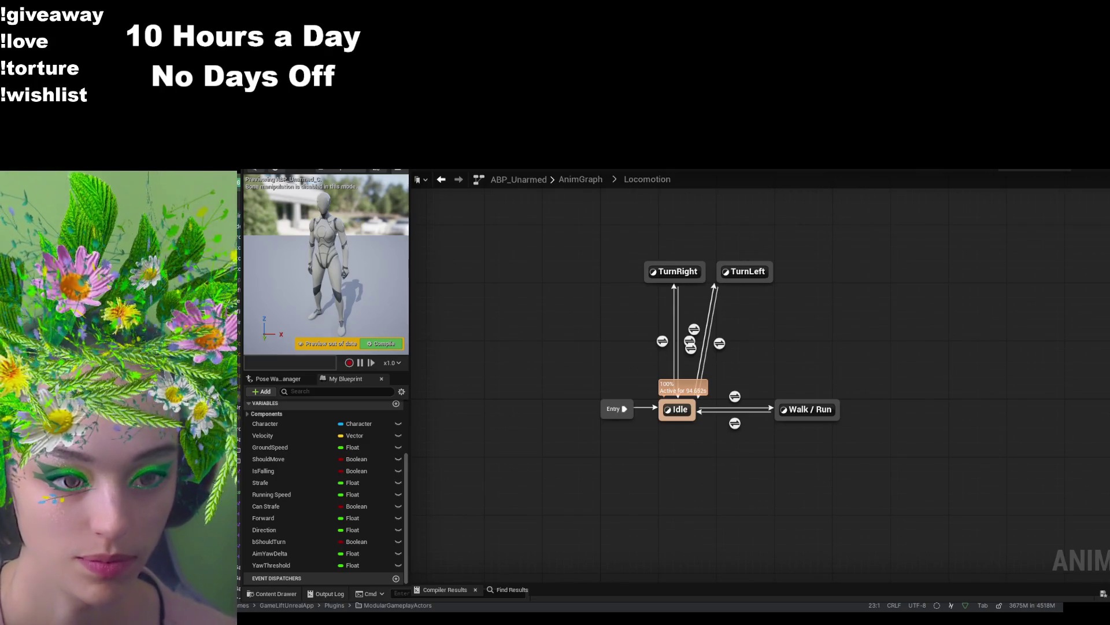
- In TurnRight's graph, add Should Turn, Aim Yaw Delta and Yaw Threshold getters plus an AND node
double_click(688, 270)
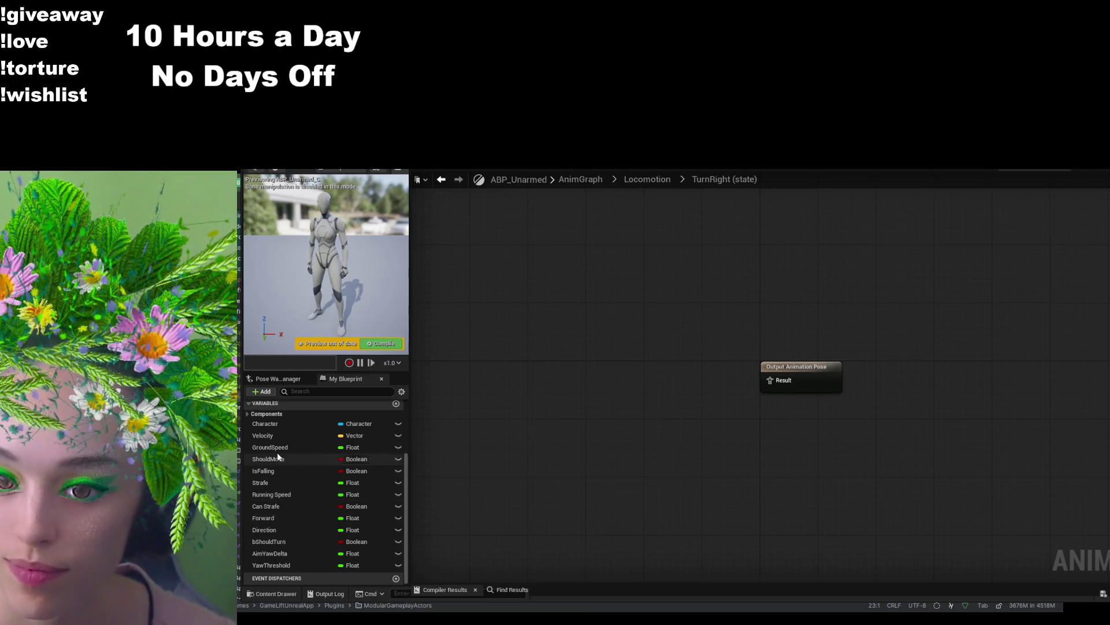
left_click_drag(269, 542, 610, 363)
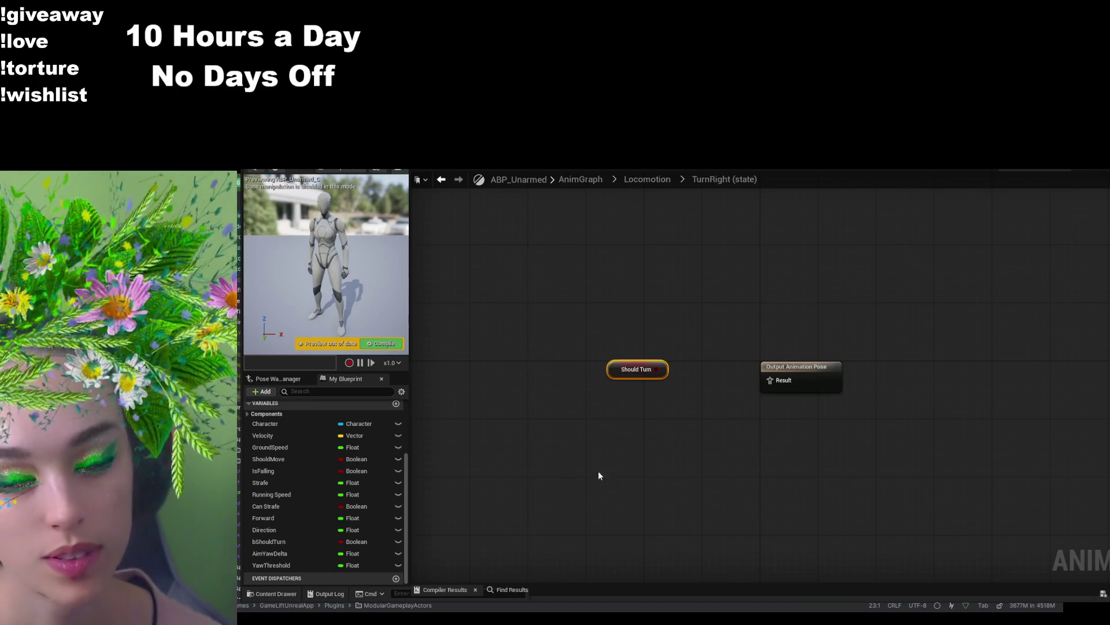
left_click_drag(289, 551, 607, 436)
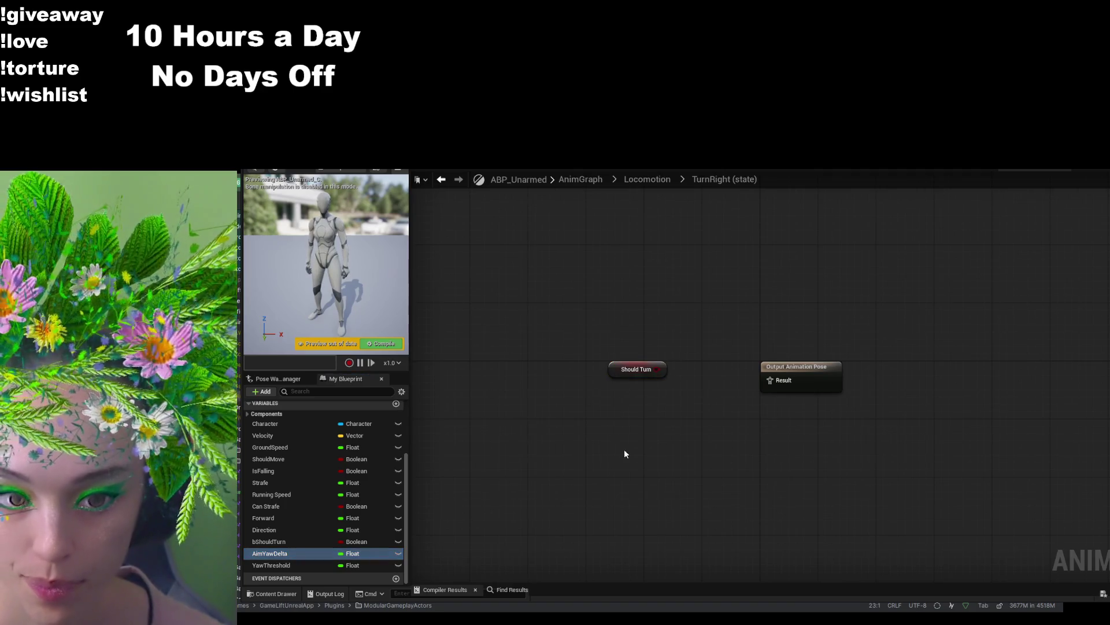
left_click(623, 449)
left_click(284, 564)
left_click(733, 438)
mouse_move(658, 369)
left_mouse_down()
mouse_move(694, 327)
mouse_move(580, 317)
left_mouse_up()
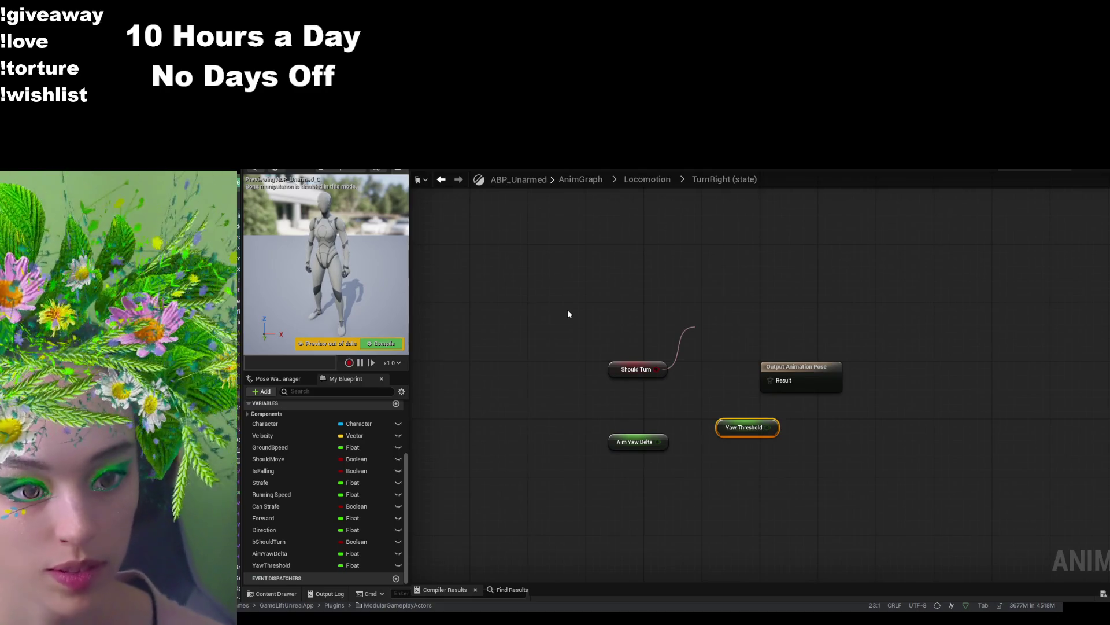
left_click(758, 361)
- Wire an Aim Yaw Delta > Yaw Threshold comparison, then box-select and delete all the trial nodes
left_click_drag(798, 370, 870, 364)
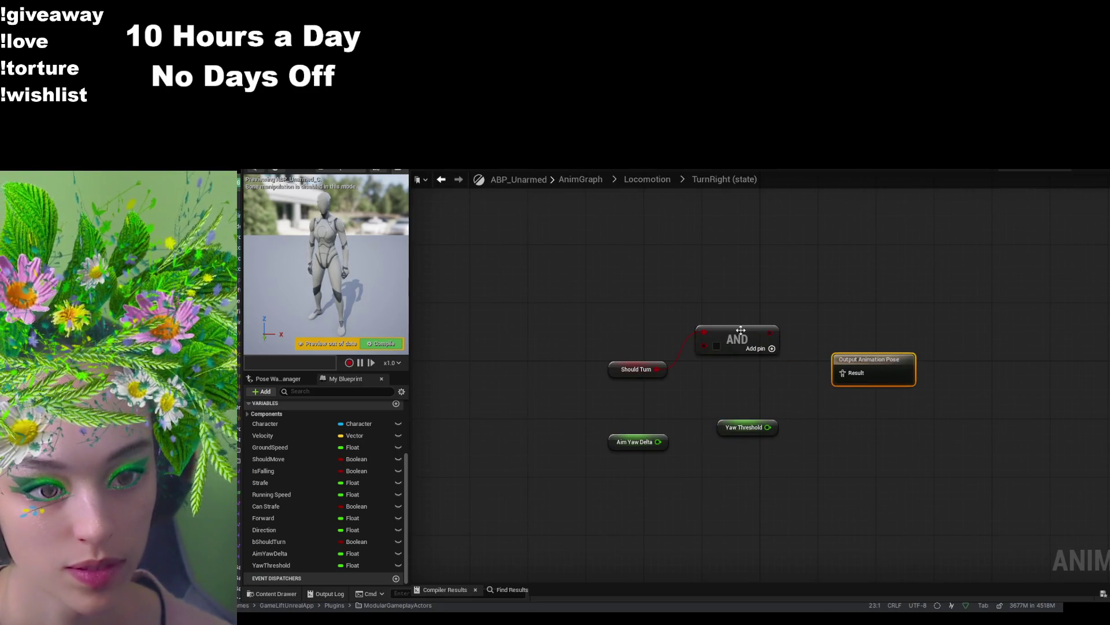
left_click_drag(740, 337, 755, 365)
left_click_drag(664, 443, 669, 418)
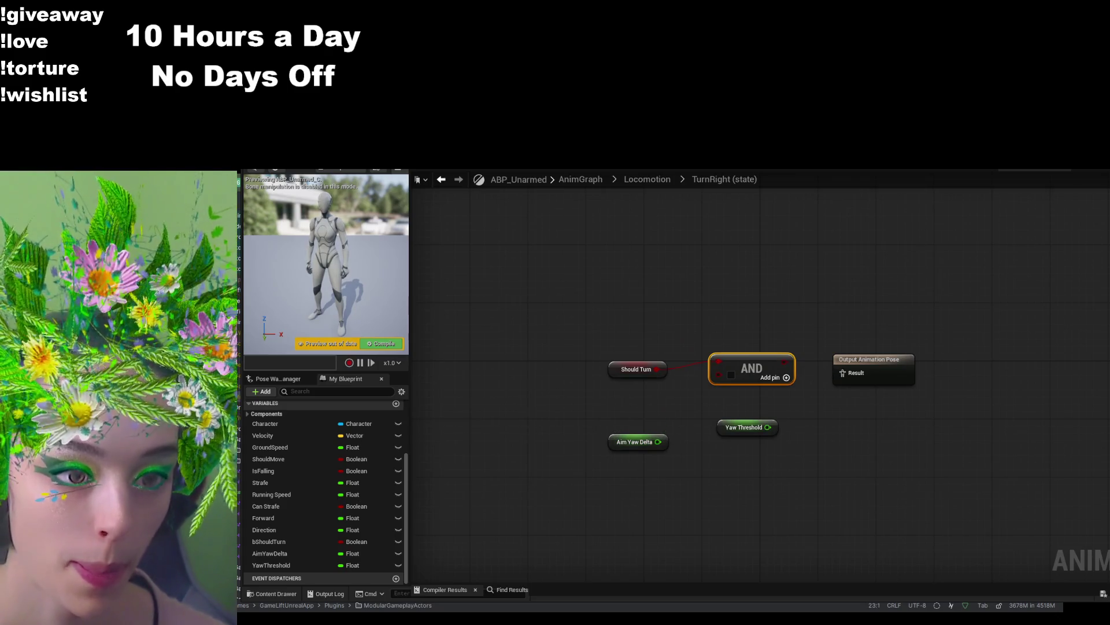
mouse_move(658, 442)
left_mouse_down()
mouse_move(681, 404)
mouse_move(664, 406)
left_mouse_up()
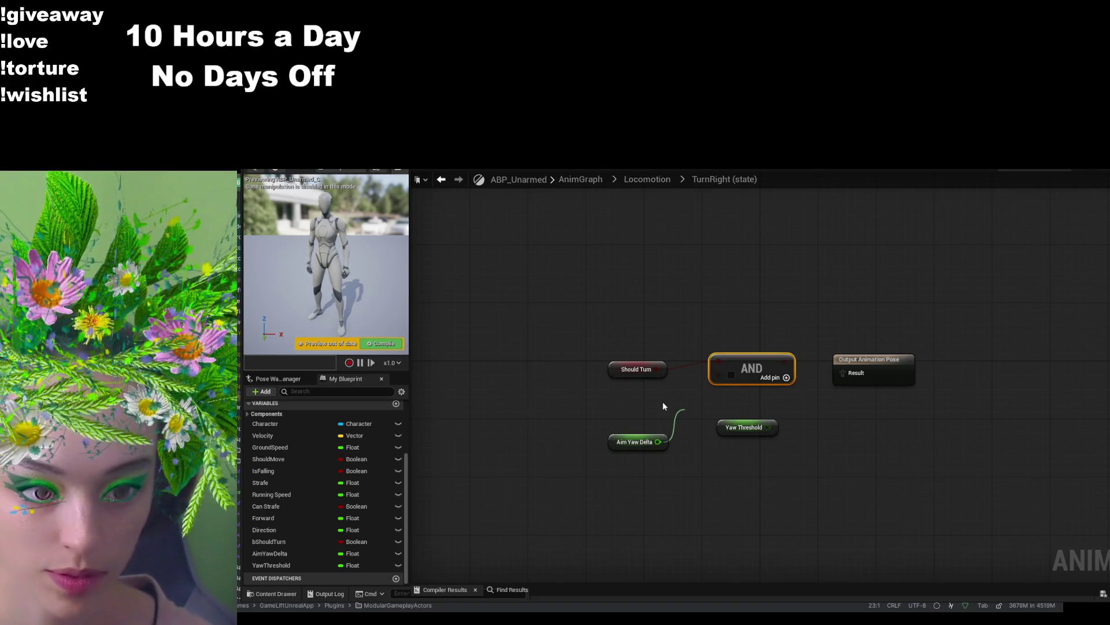
left_click(752, 460)
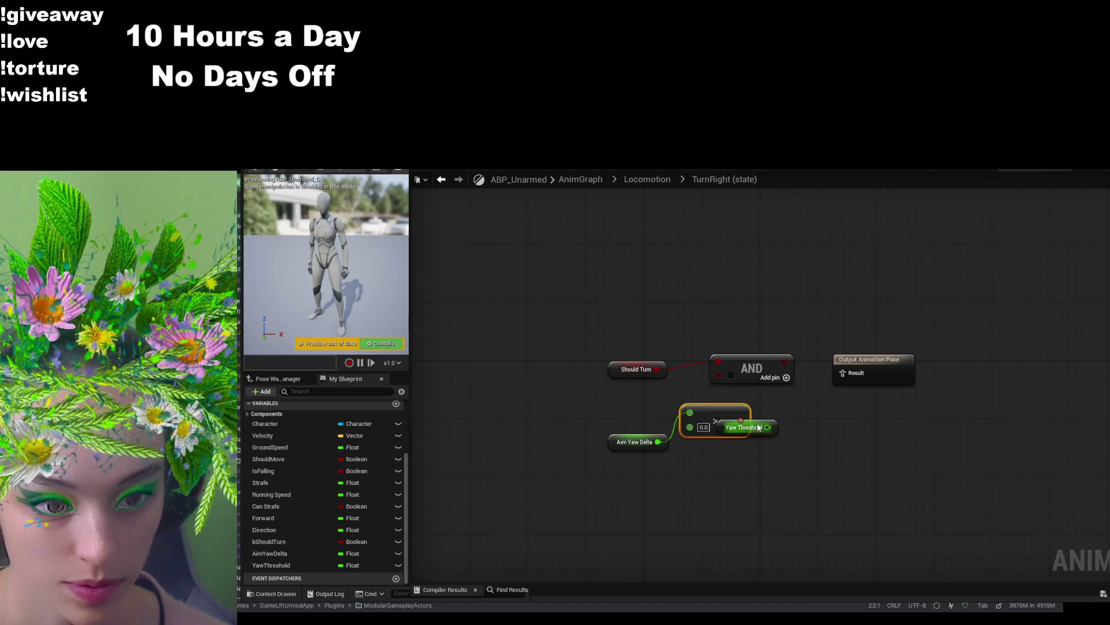
mouse_move(752, 428)
left_mouse_down()
mouse_move(642, 485)
mouse_move(726, 399)
mouse_move(717, 374)
left_mouse_up()
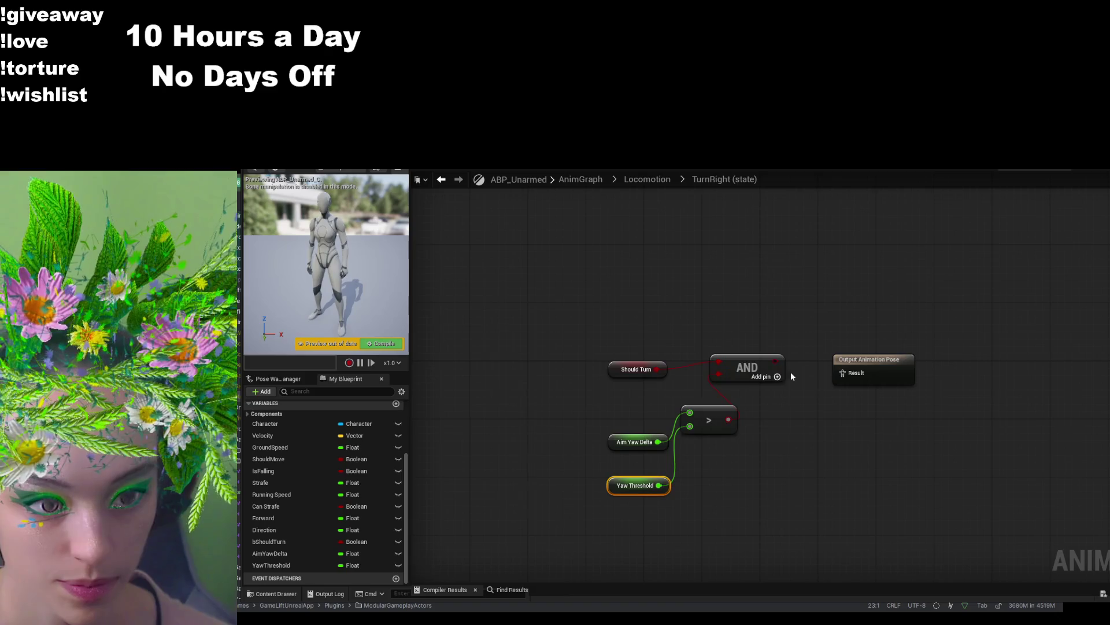
left_click_drag(842, 373, 850, 375)
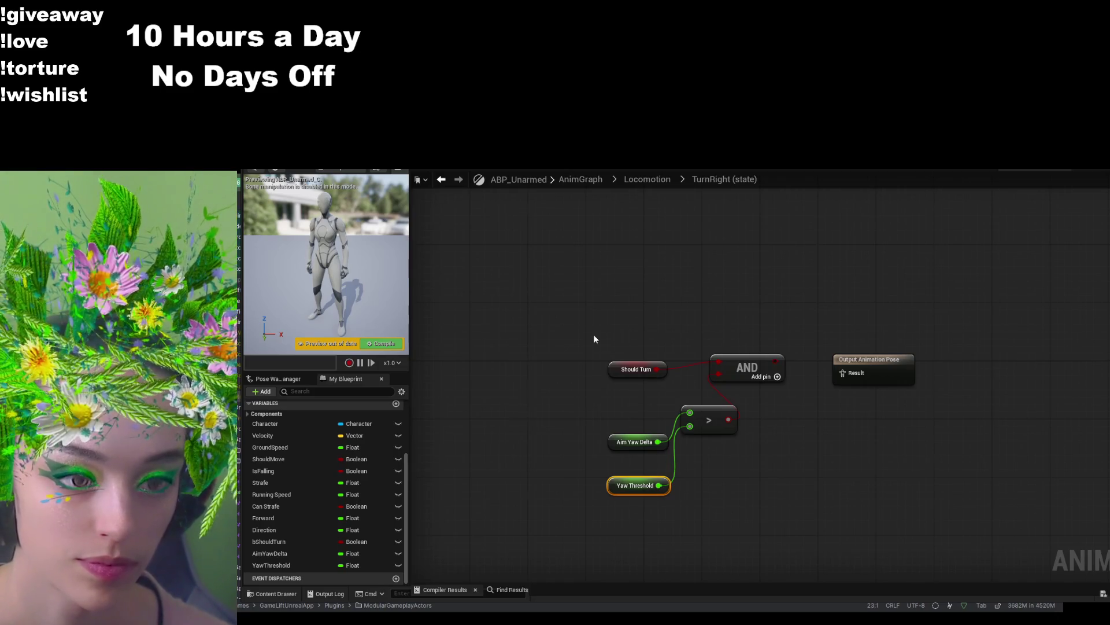
mouse_move(598, 314)
left_mouse_down()
mouse_move(760, 471)
mouse_move(768, 495)
left_mouse_up()
key("Delete")
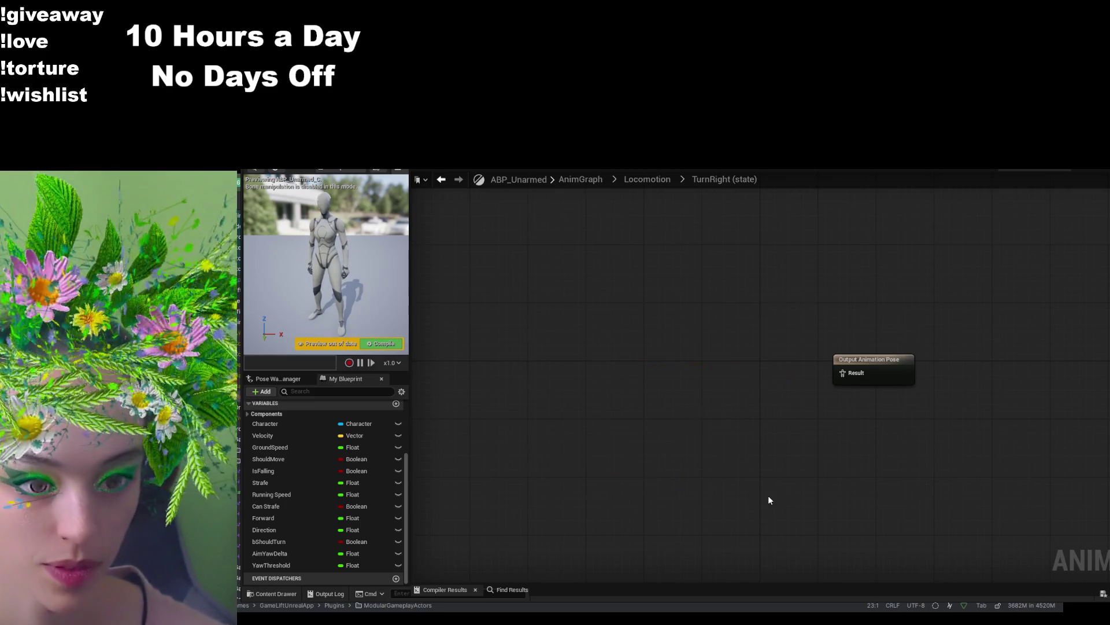
- Drop the M_Neutral_Stand_Turn_090_R1 animation from the Idle2 folder into TurnRight and compile
key("ctrl+space")
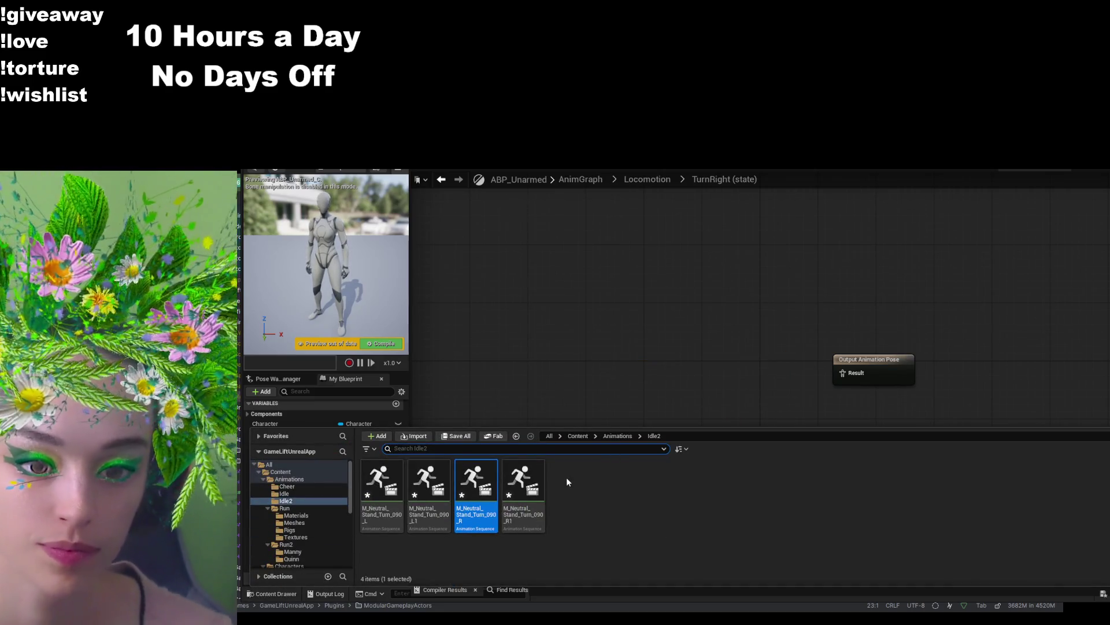
left_click(599, 435)
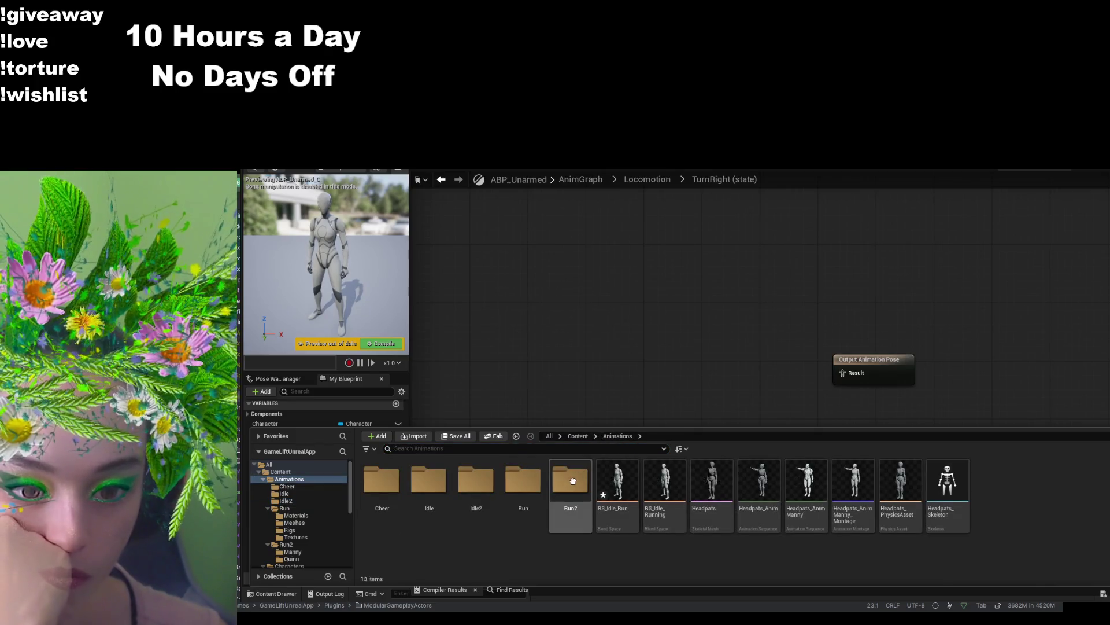
double_click(476, 480)
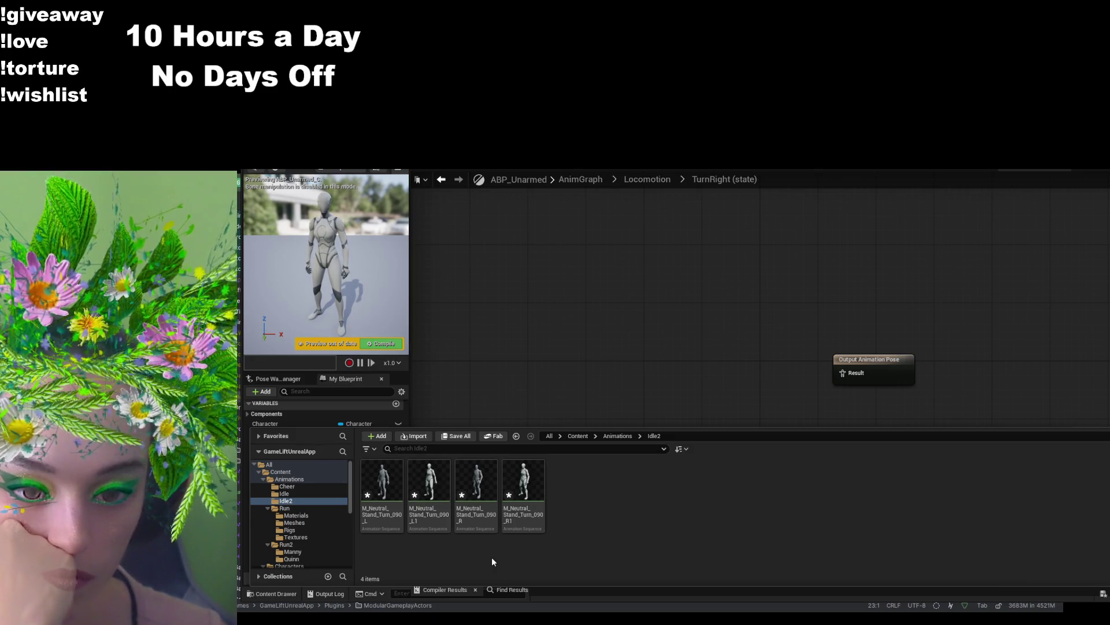
mouse_move(523, 480)
left_mouse_down()
mouse_move(716, 360)
mouse_move(848, 375)
left_mouse_up()
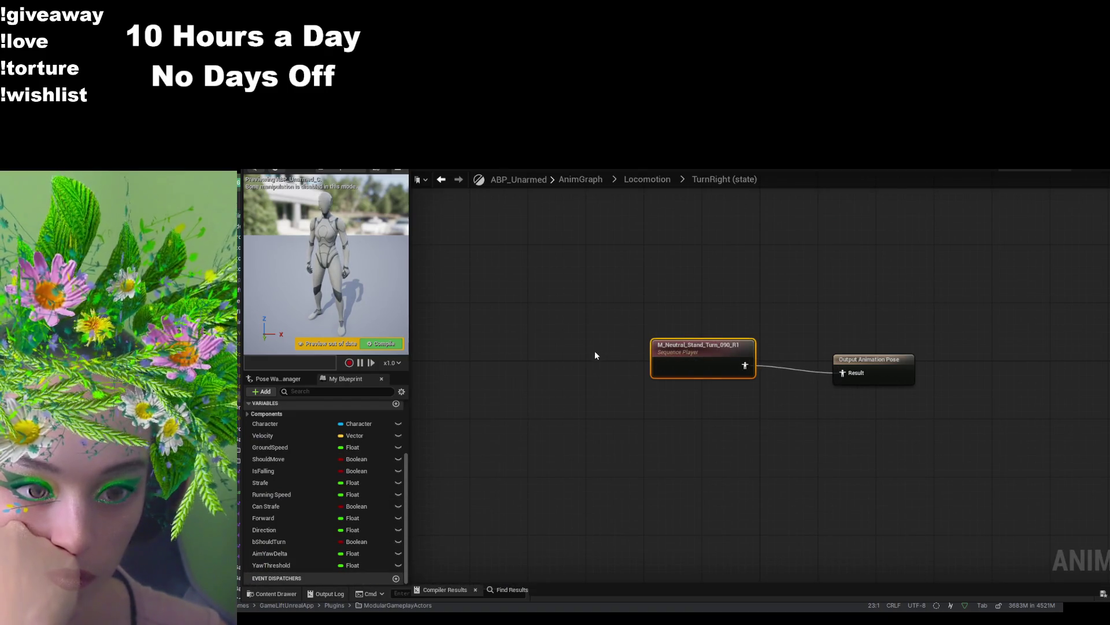
key("F7")
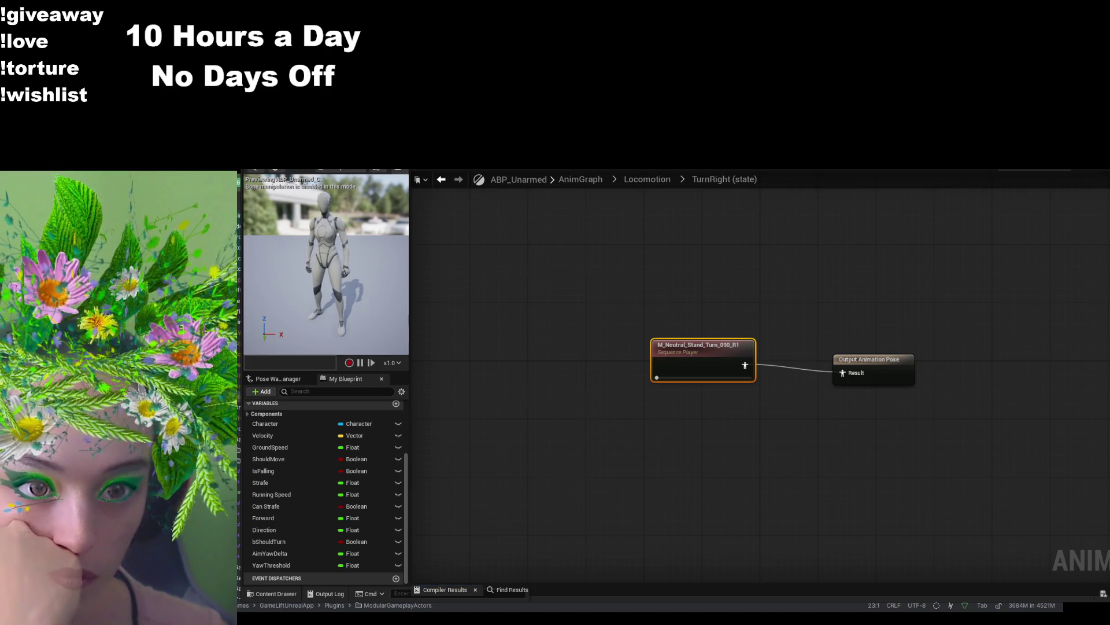
- Add the M_Neutral_Stand_Turn_090_L1 animation to the TurnLeft state and return to Locomotion
left_click(642, 183)
double_click(816, 284)
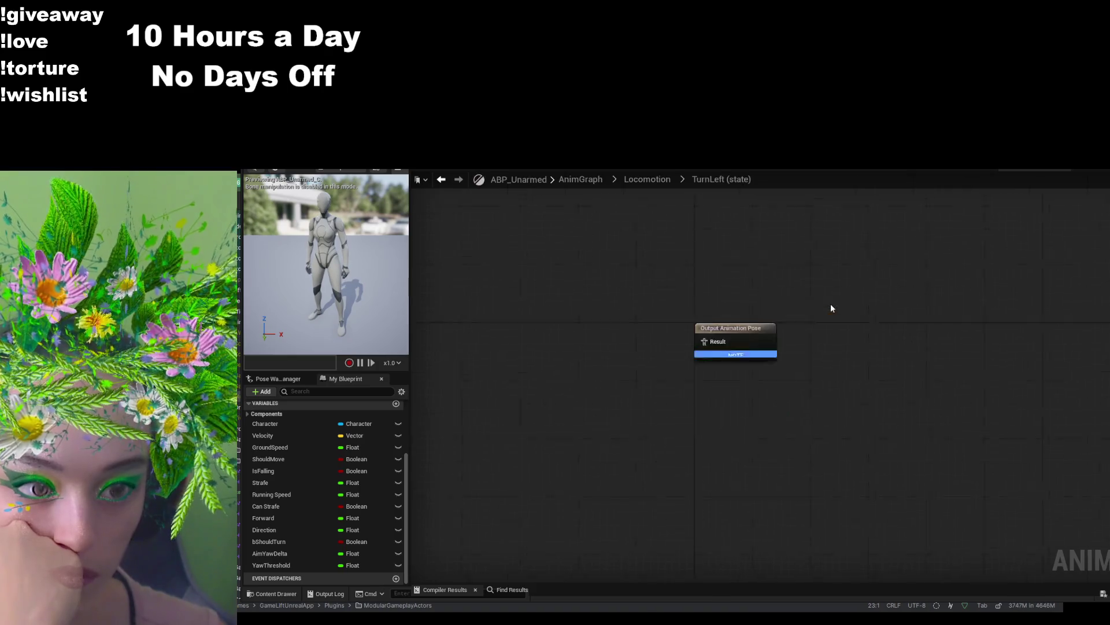
left_click(274, 594)
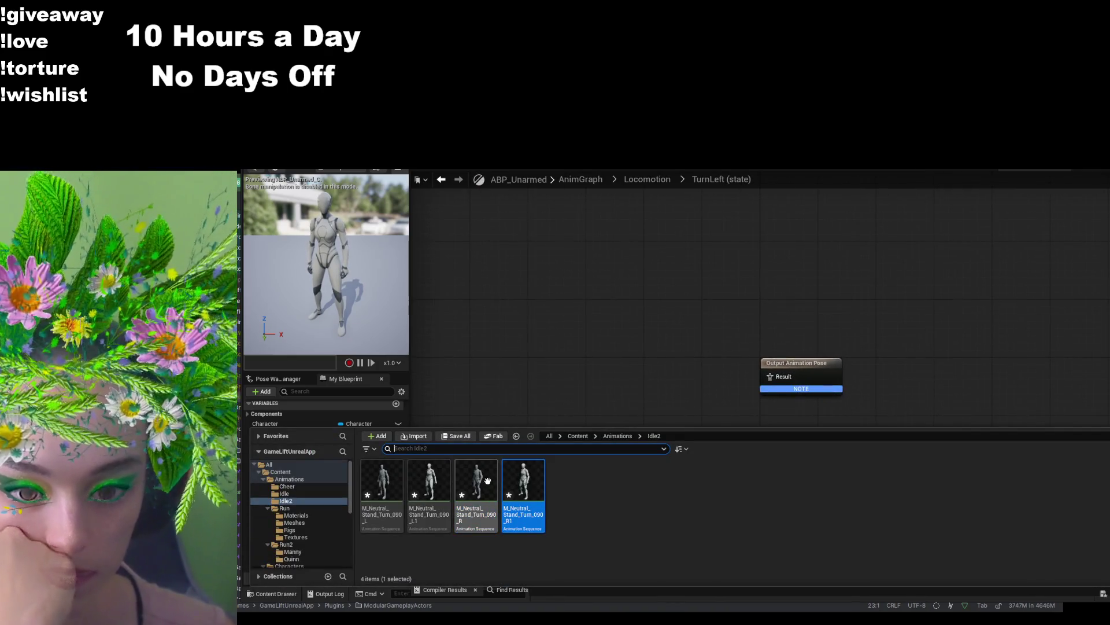
mouse_move(443, 483)
left_mouse_down()
mouse_move(587, 352)
mouse_move(770, 377)
left_mouse_up()
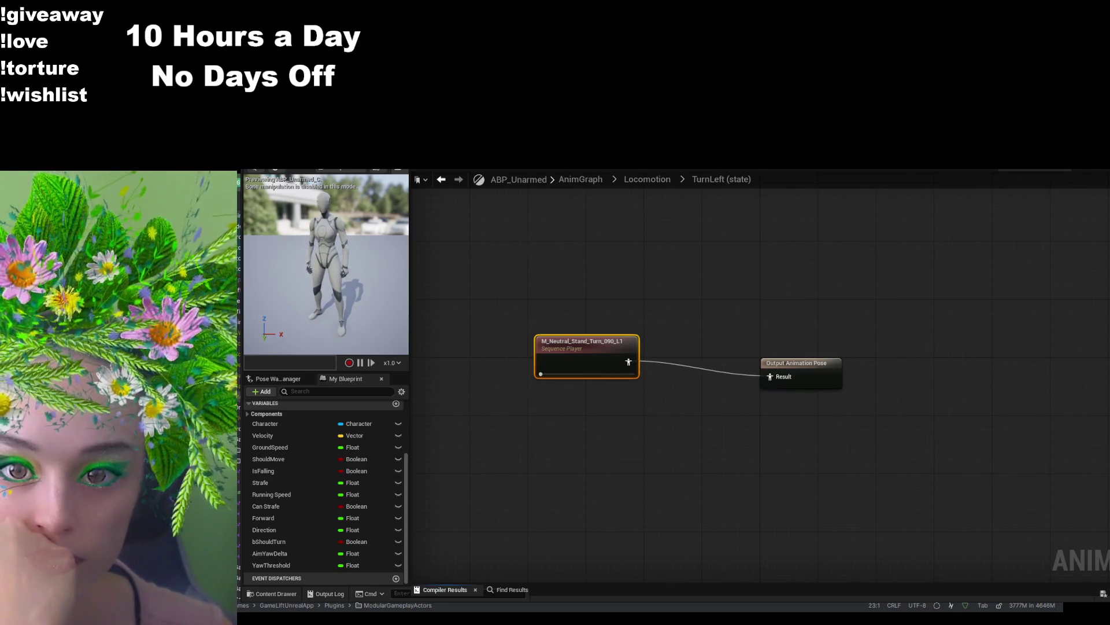
left_click(647, 179)
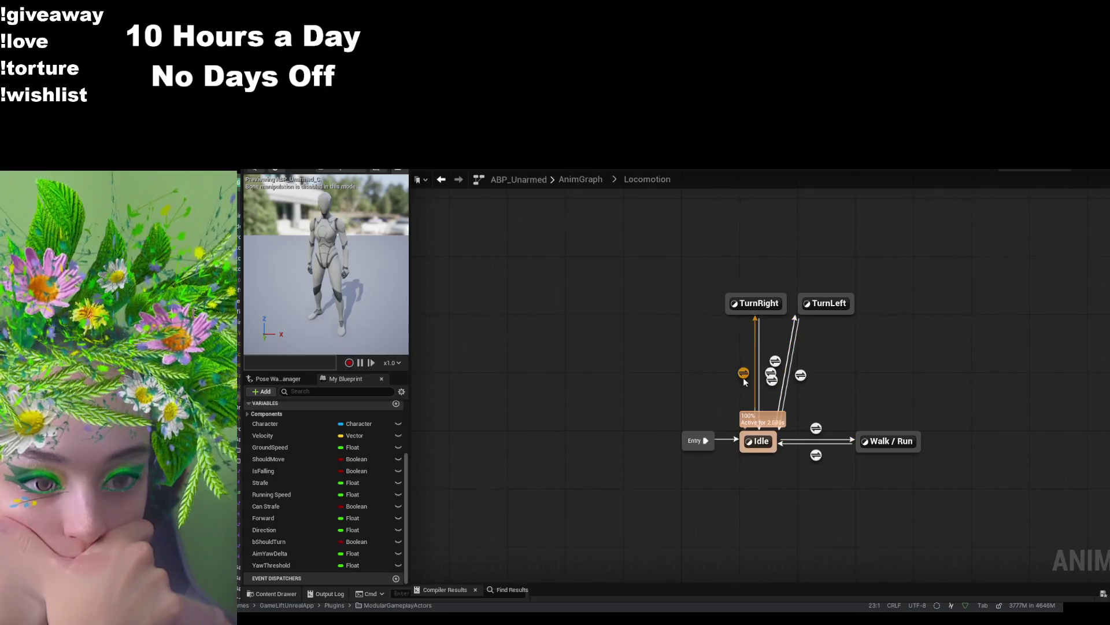
- Wire Slot into the Control Rig's Source and the Control Rig into Output Pose, then compile
left_click(744, 374)
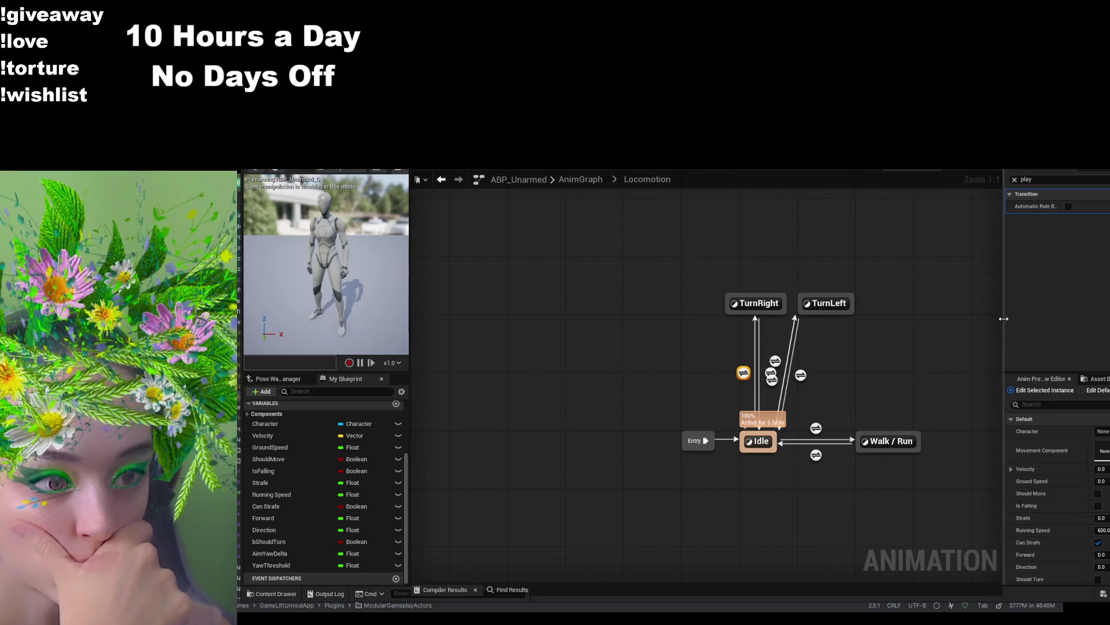
key("alt+Left")
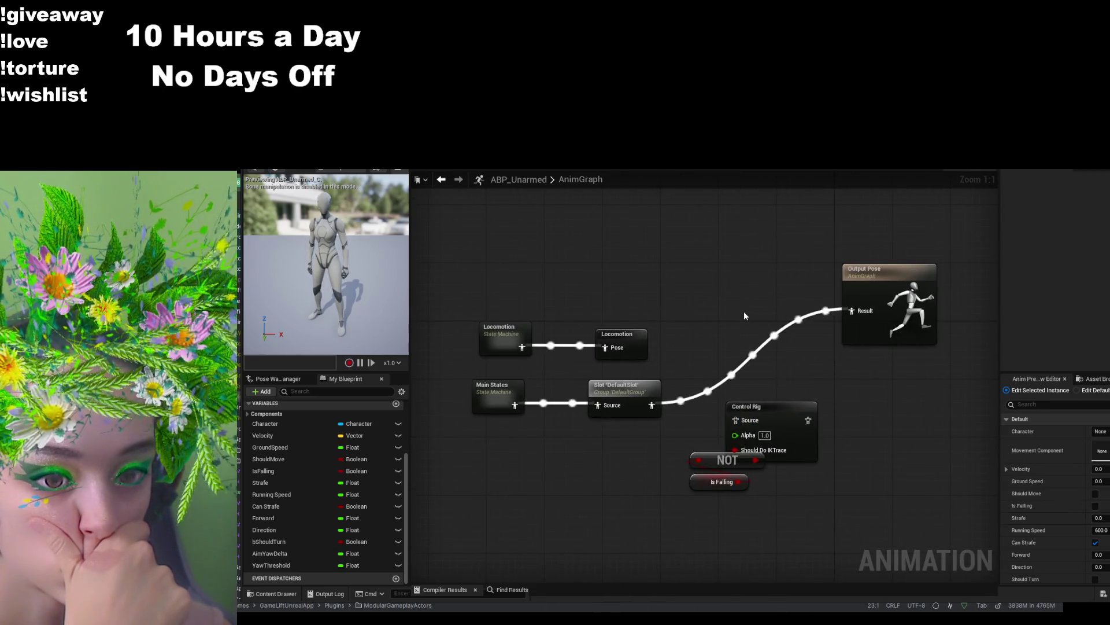
left_click_drag(654, 406, 741, 421)
left_click_drag(808, 420, 851, 311)
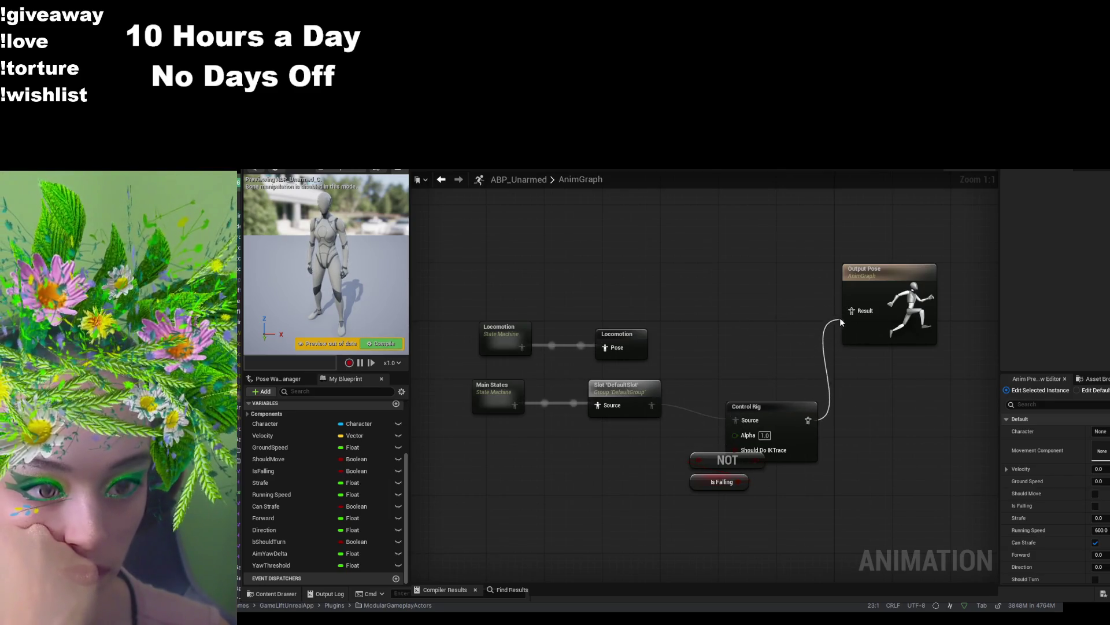
key("F7")
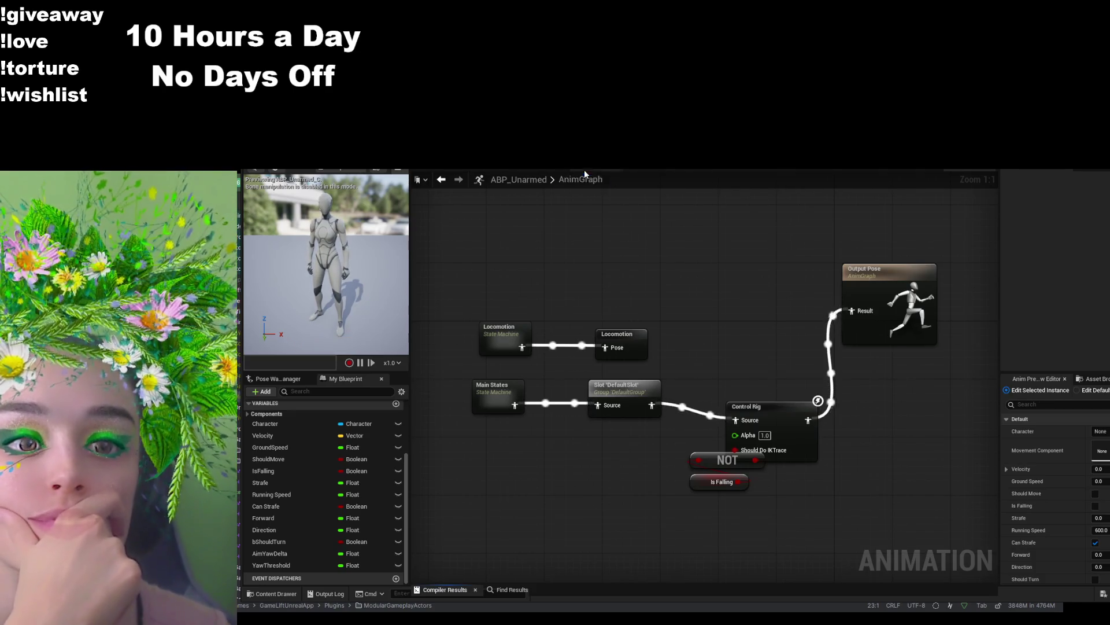
key("alt+Left")
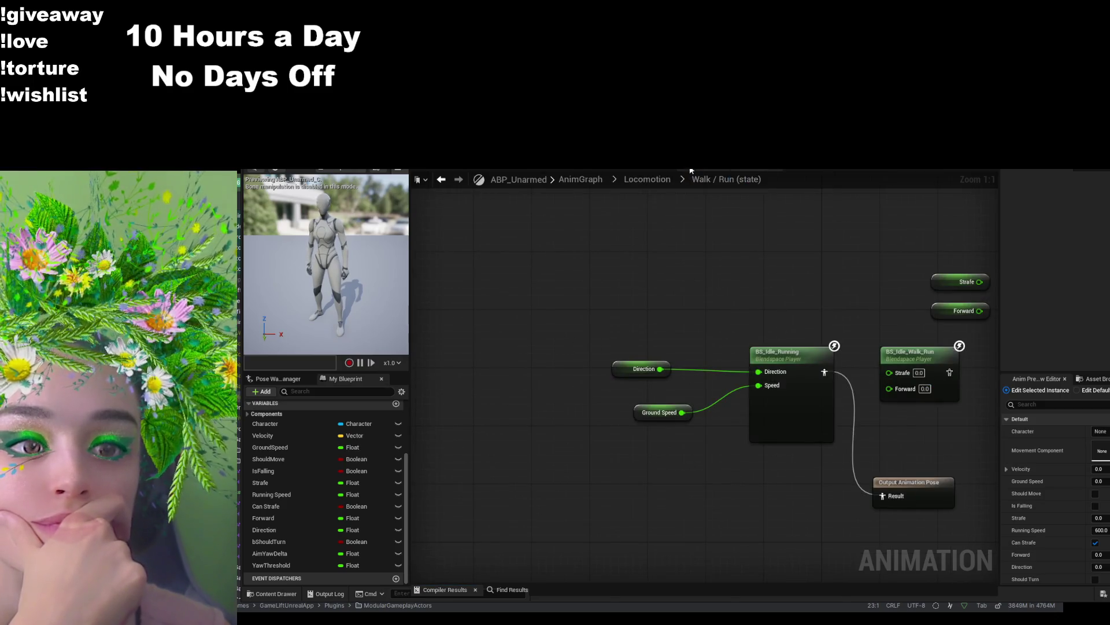
- Step back to the Locomotion machine and open the Idle to TurnRight transition's details and rule graph
key("alt+Left")
key("alt+Left")
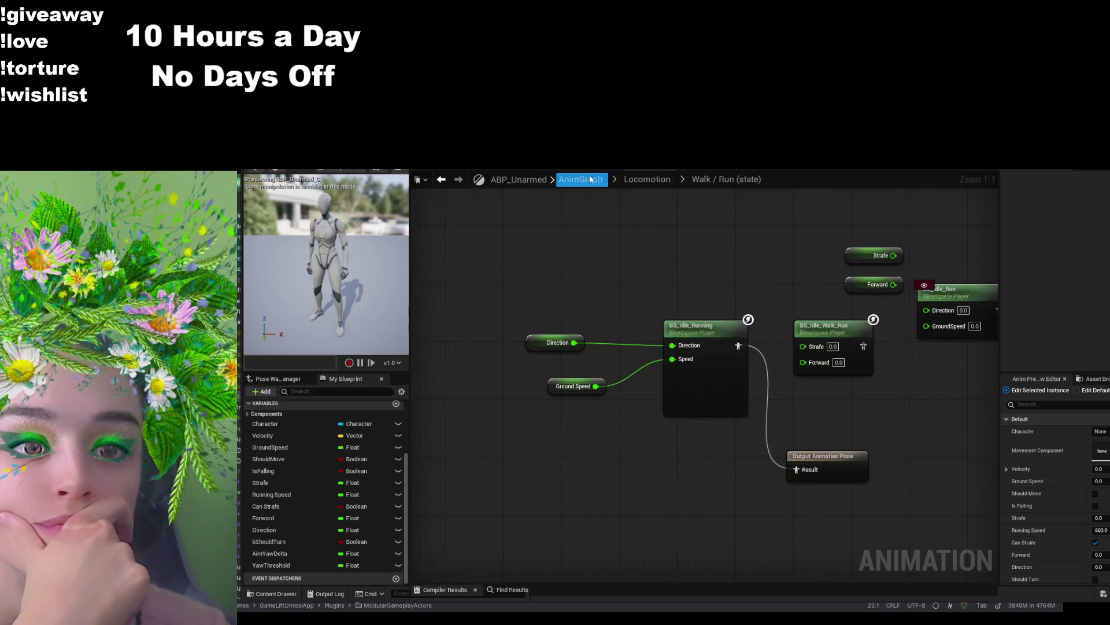
key("alt+Left")
key("alt+Left")
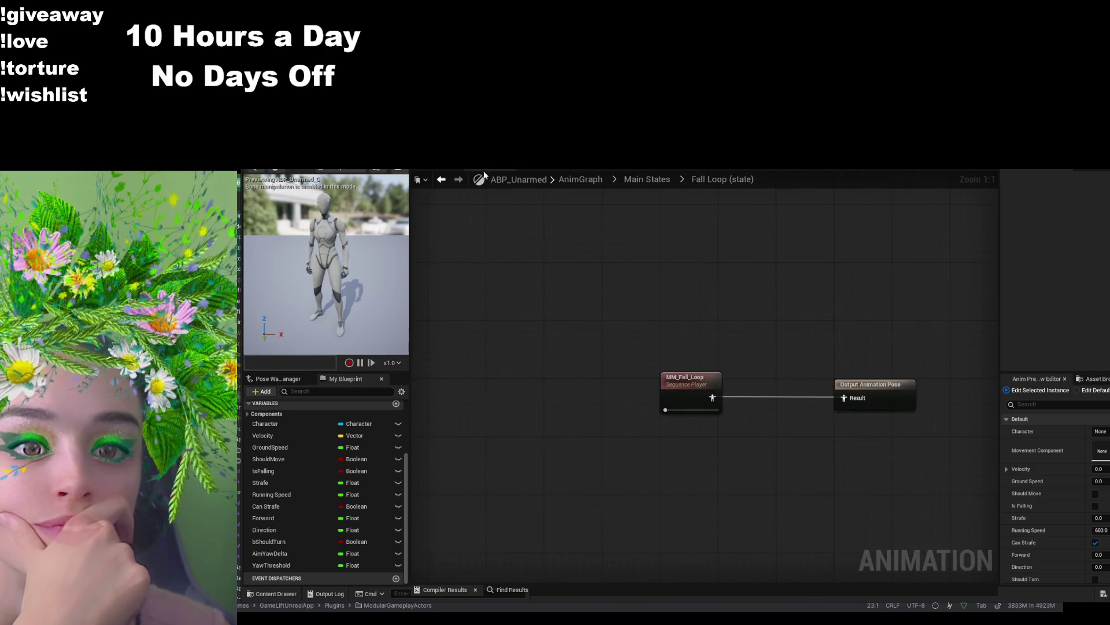
key("alt+Left")
key("alt+Left")
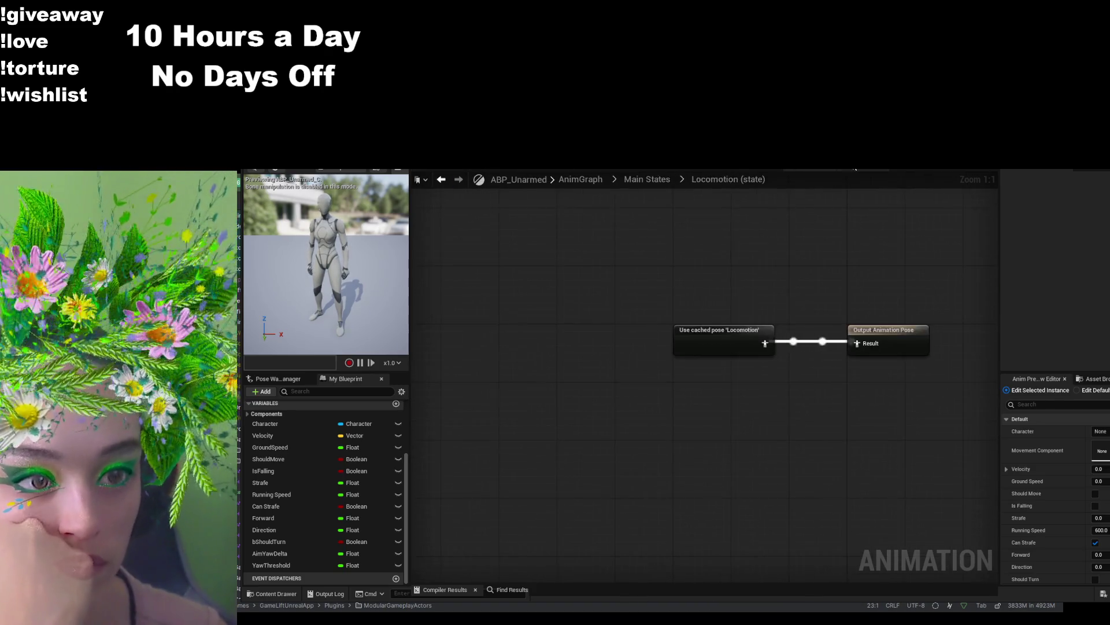
key("alt+Left")
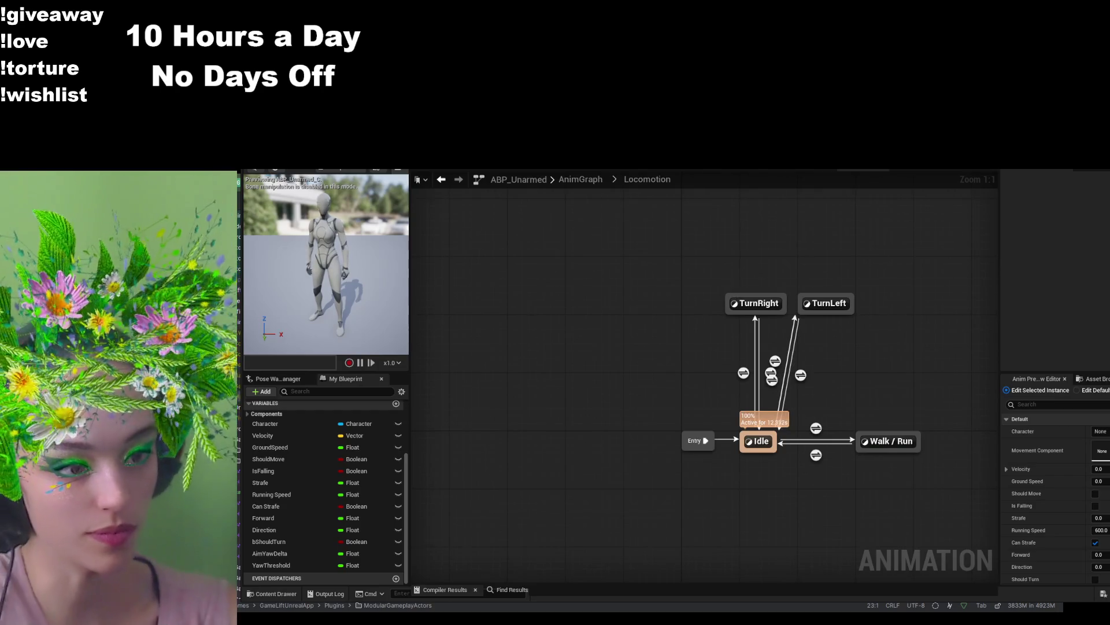
left_click(744, 373)
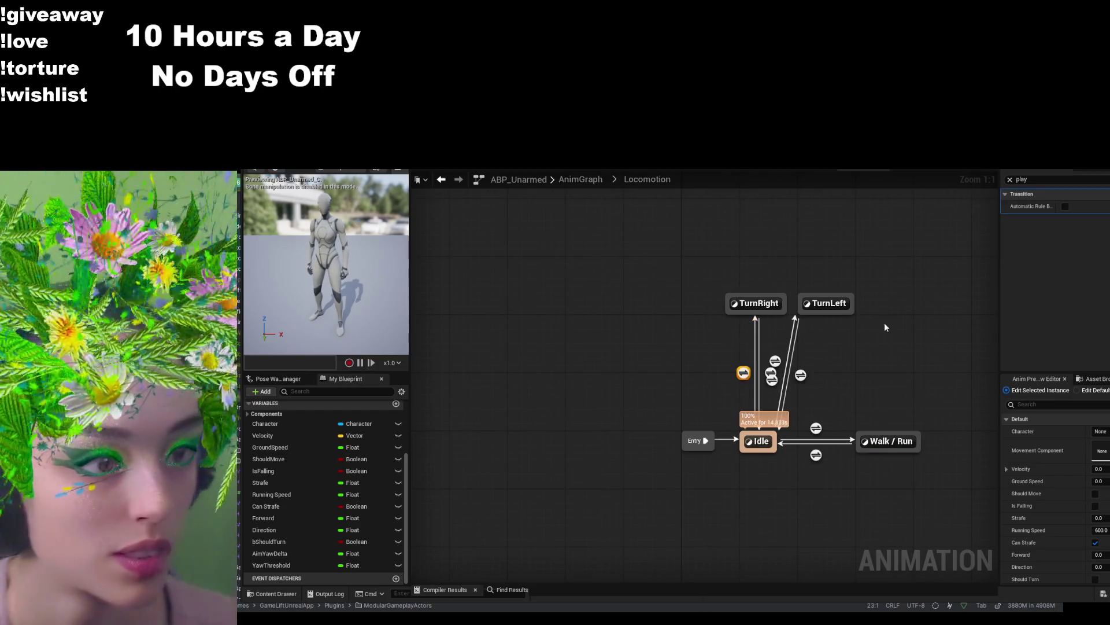
left_click(1011, 180)
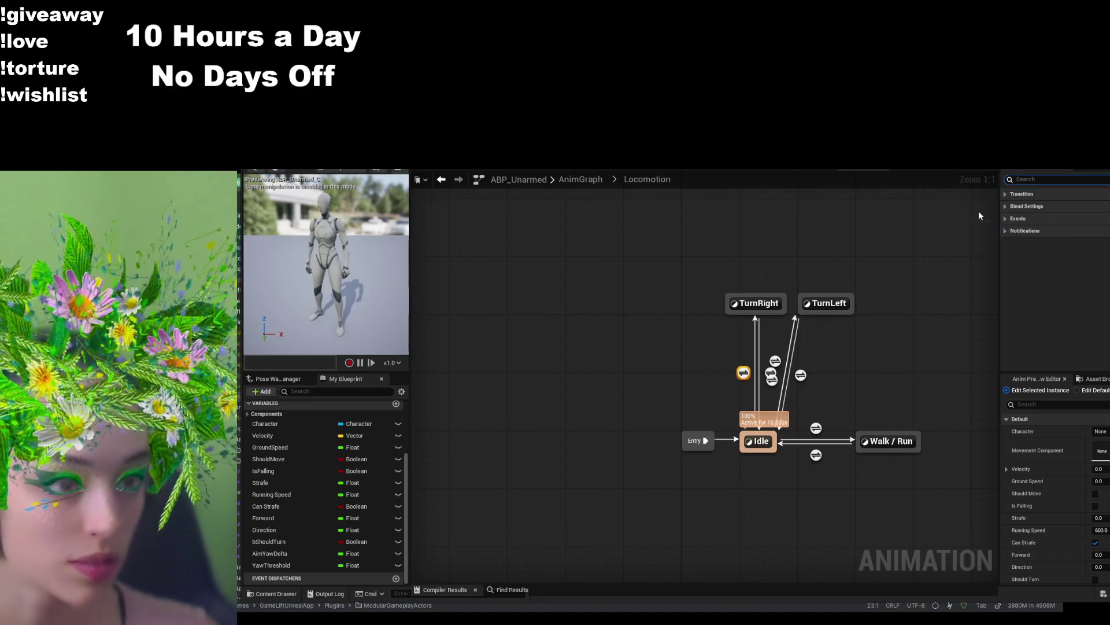
left_click(1016, 194)
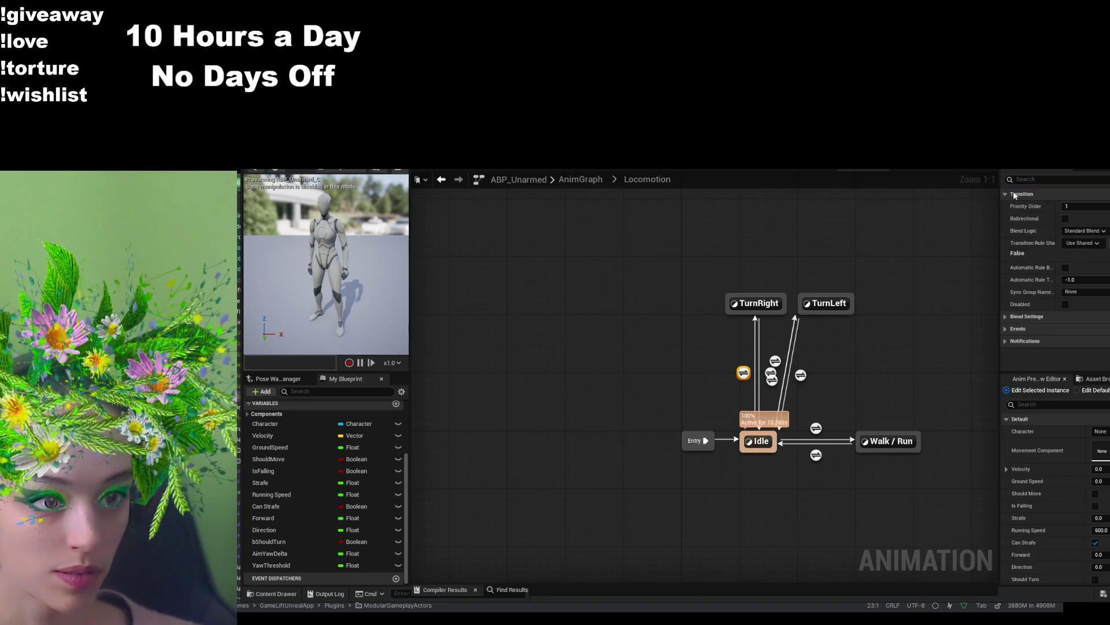
double_click(743, 373)
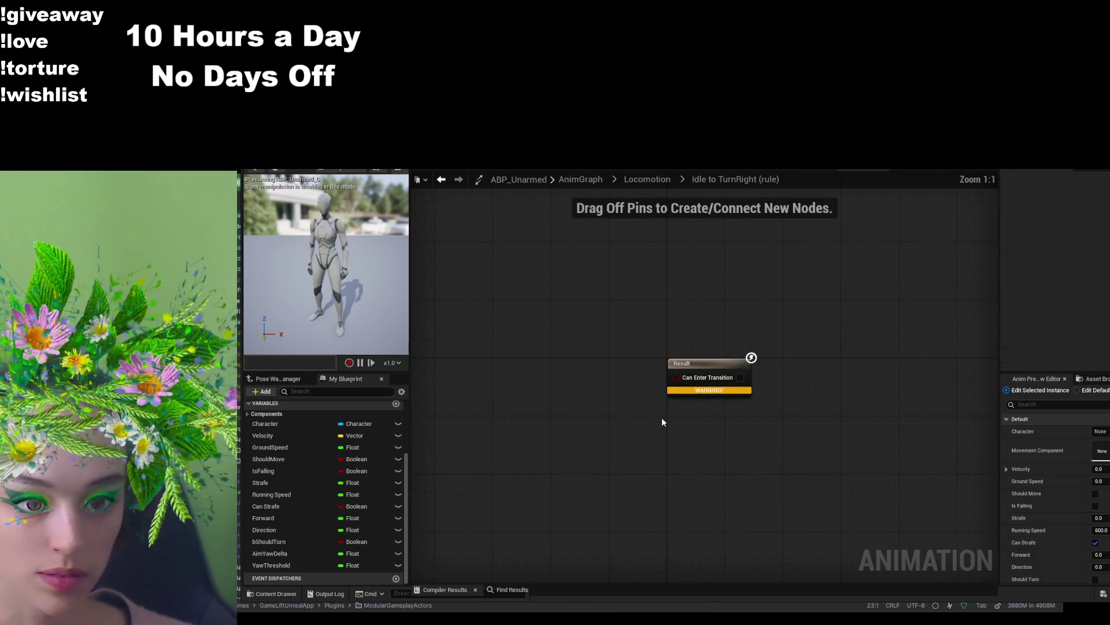
- Build the rule Should Turn AND Aim Yaw Delta > Yaw Threshold, compile, and return to Locomotion
mouse_move(296, 542)
left_mouse_down()
mouse_move(513, 381)
mouse_move(569, 421)
left_mouse_up()
left_click(508, 435)
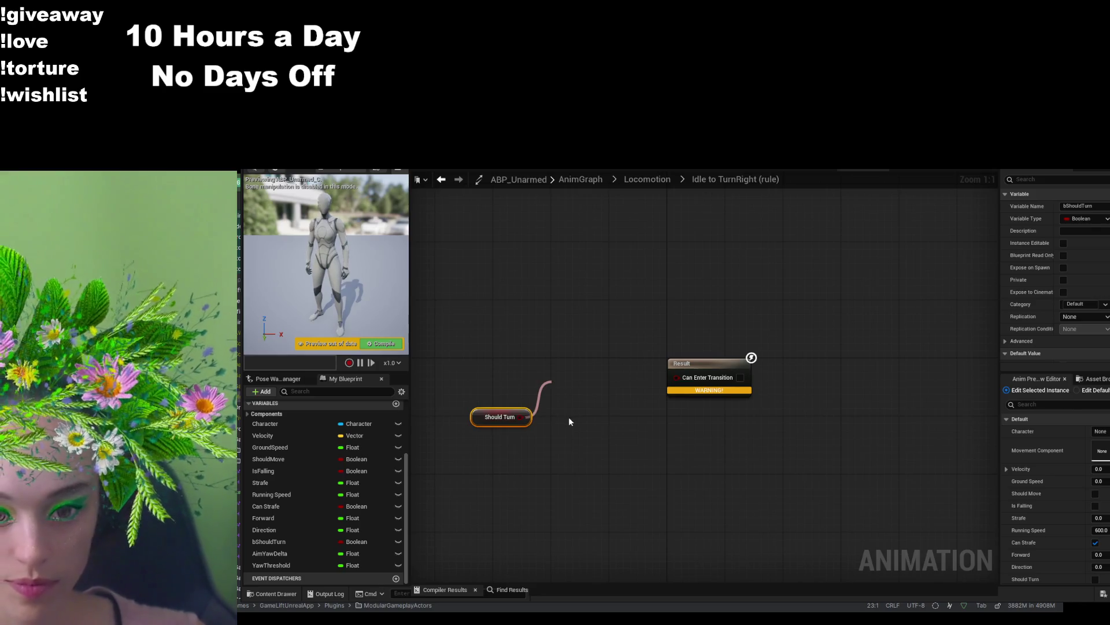
left_click(569, 421)
left_click(297, 554)
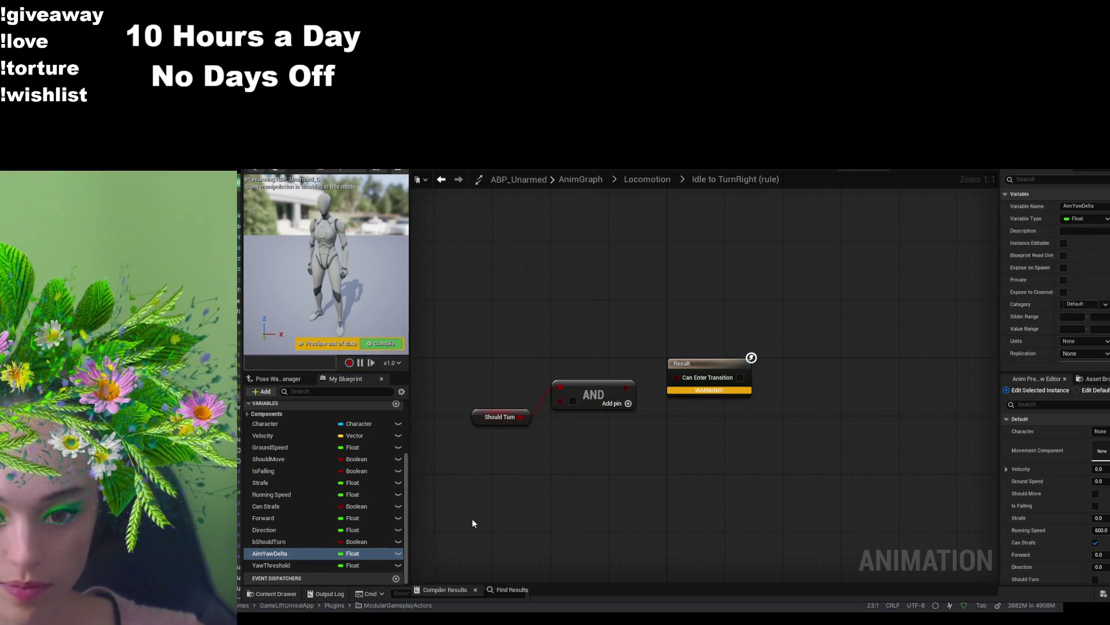
left_click_drag(473, 524, 474, 508)
mouse_move(271, 565)
left_mouse_down()
mouse_move(627, 470)
mouse_move(644, 481)
mouse_move(639, 473)
mouse_move(560, 517)
mouse_move(550, 466)
mouse_move(471, 456)
left_mouse_up()
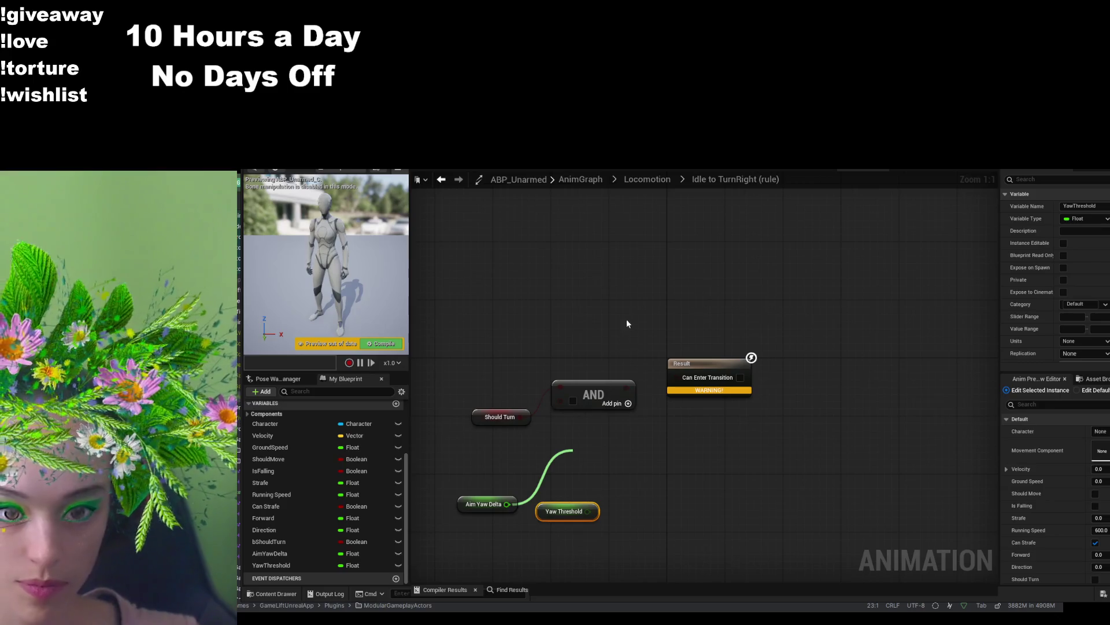
key("Return")
mouse_move(588, 511)
left_mouse_down()
mouse_move(579, 519)
mouse_move(644, 526)
mouse_move(595, 512)
mouse_move(582, 467)
mouse_move(612, 430)
mouse_move(560, 400)
mouse_move(677, 376)
left_mouse_up()
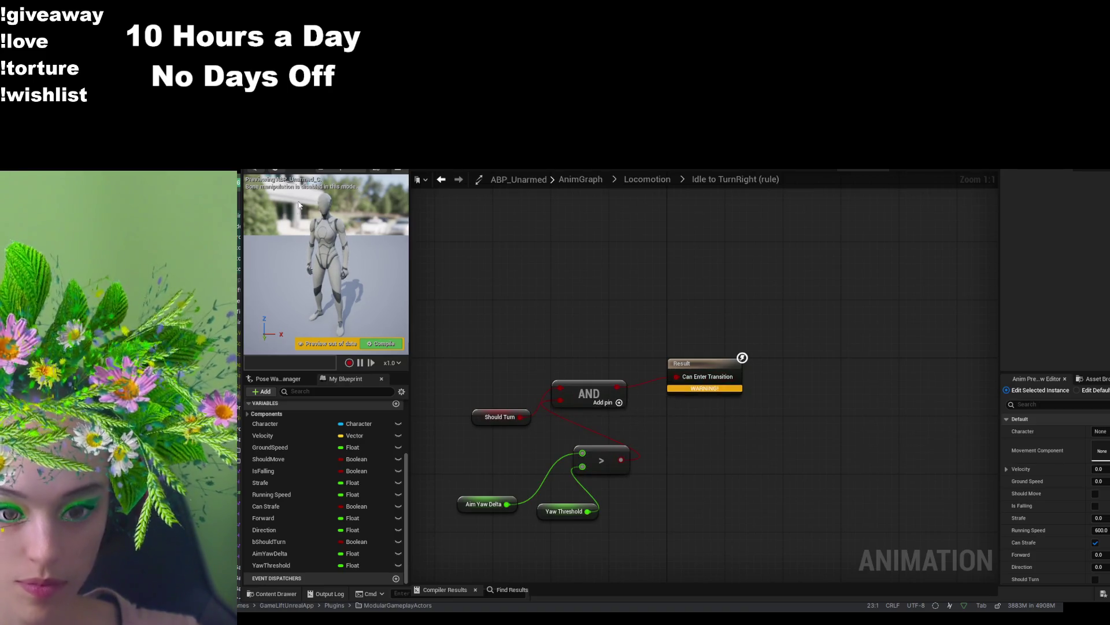
key("F7")
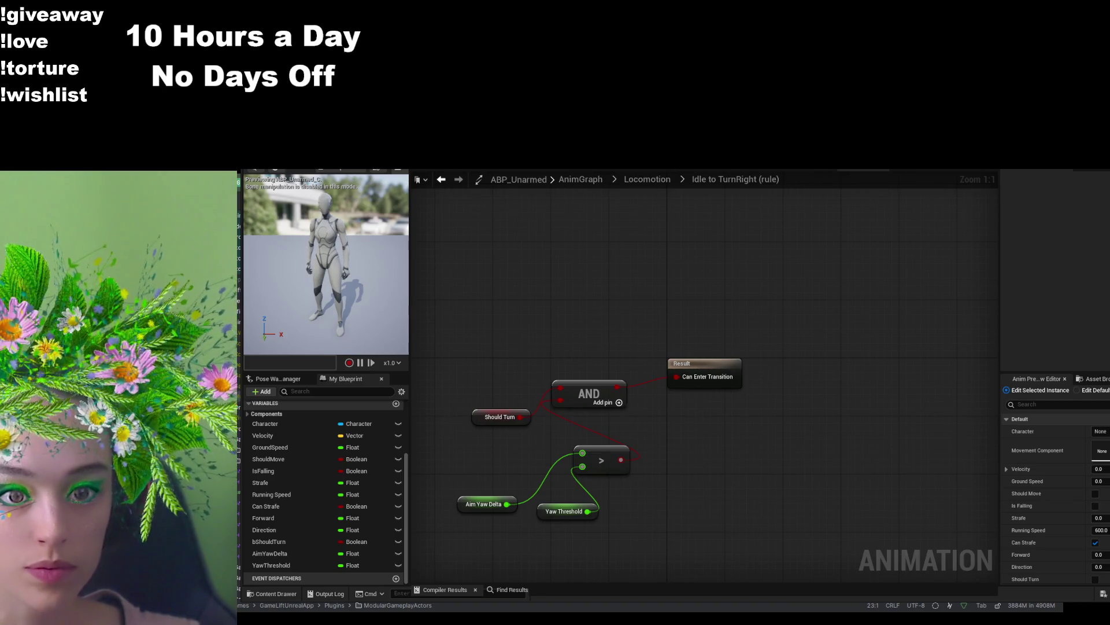
left_click(671, 182)
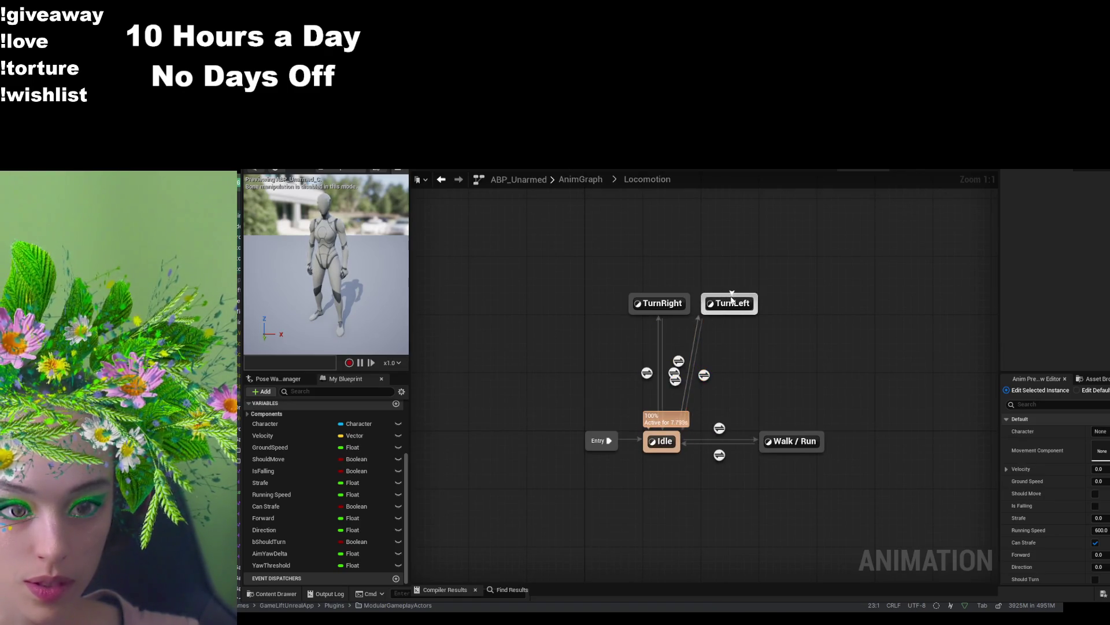
- Shift the TurnLeft state right and delete the redundant extra transition beside Idle→TurnLeft
left_click_drag(731, 300, 782, 300)
left_click(779, 386)
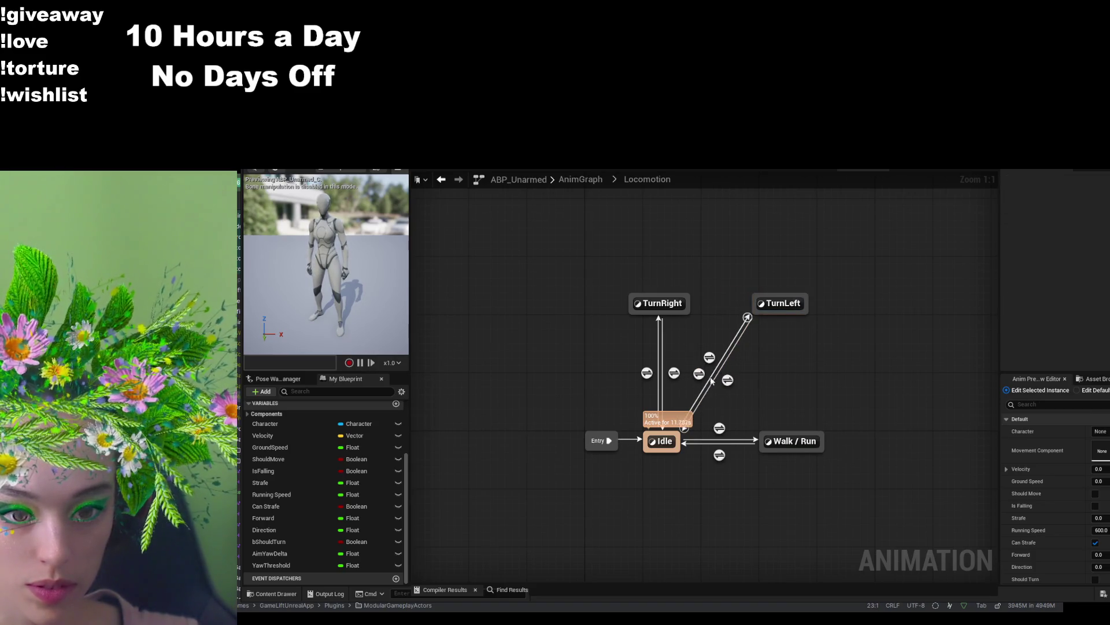
left_click(710, 358)
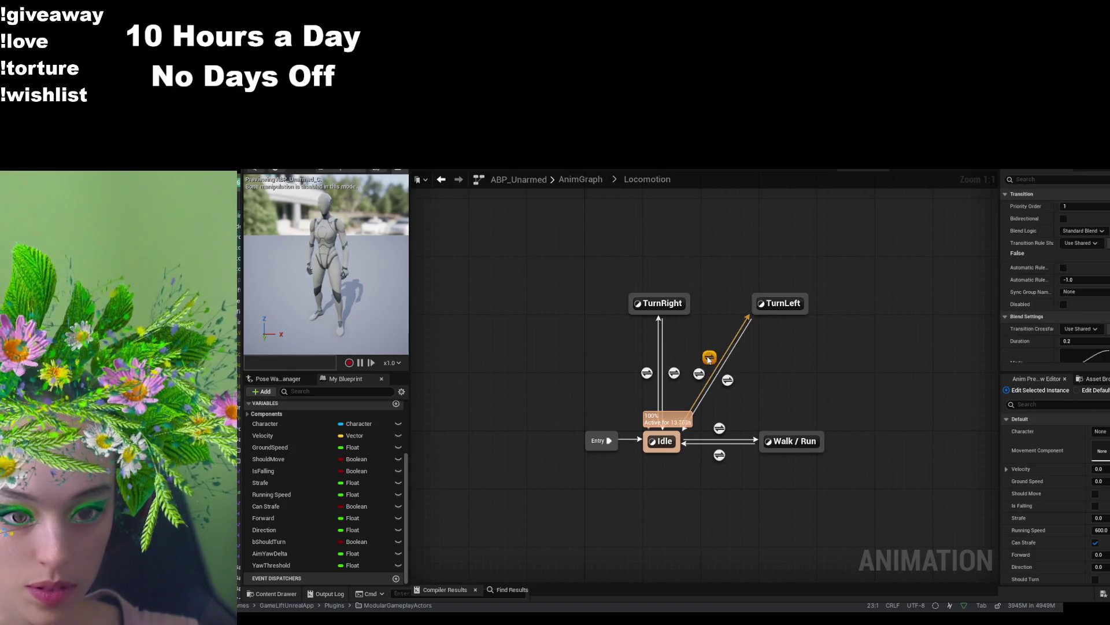
left_click(699, 373)
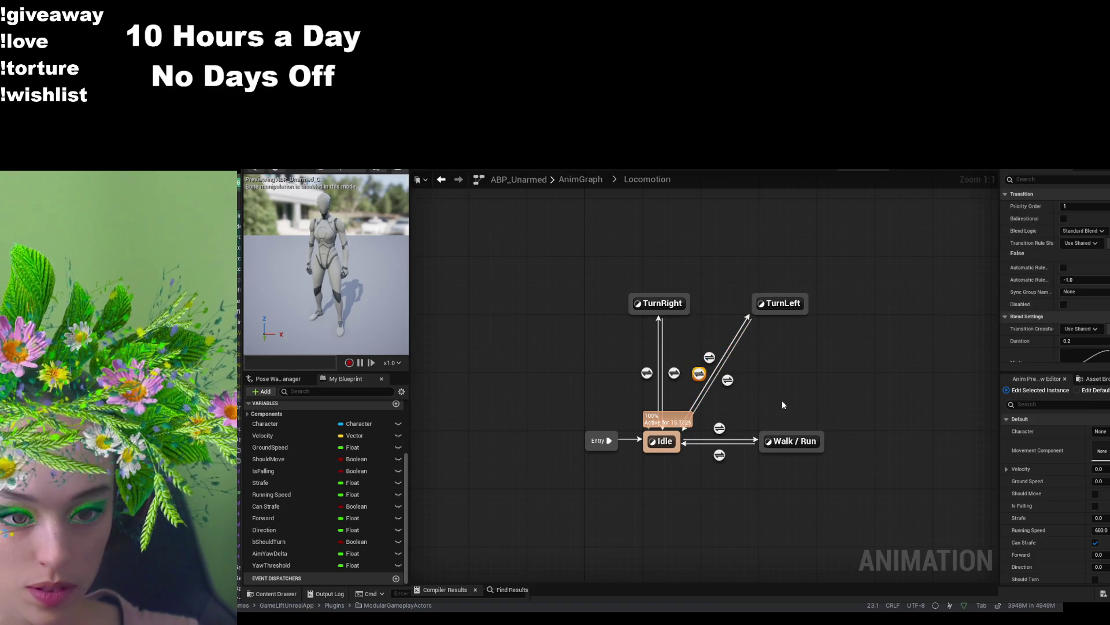
key("Delete")
- In the Idle to TurnLeft rule, add Should Turn, Aim Yaw Delta and Yaw Threshold getters
double_click(704, 366)
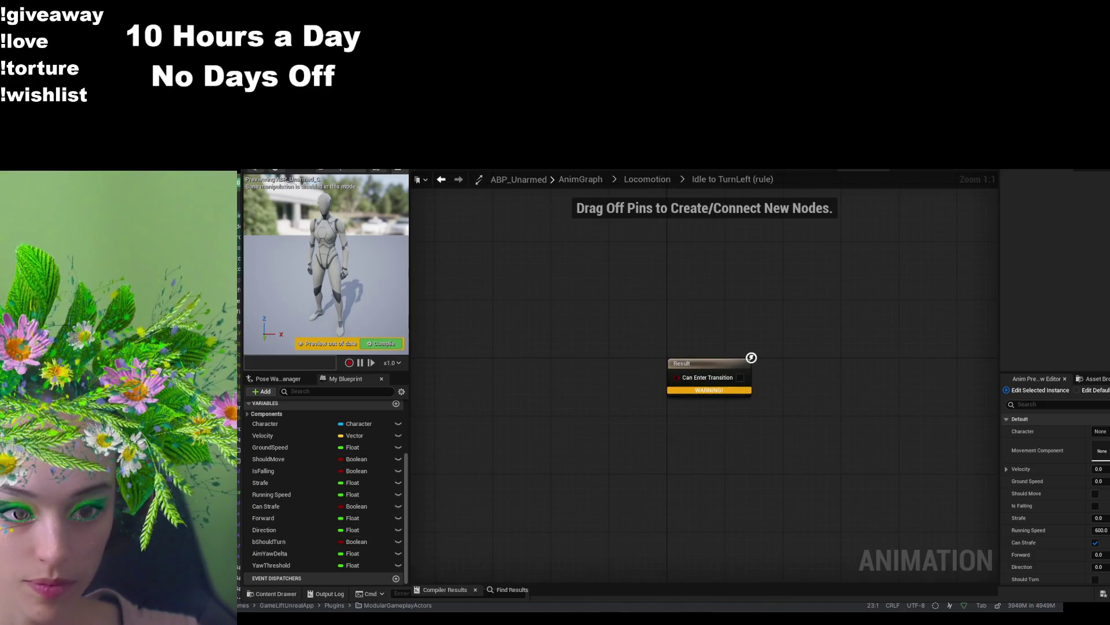
left_click(276, 542)
left_click_drag(548, 387, 553, 373)
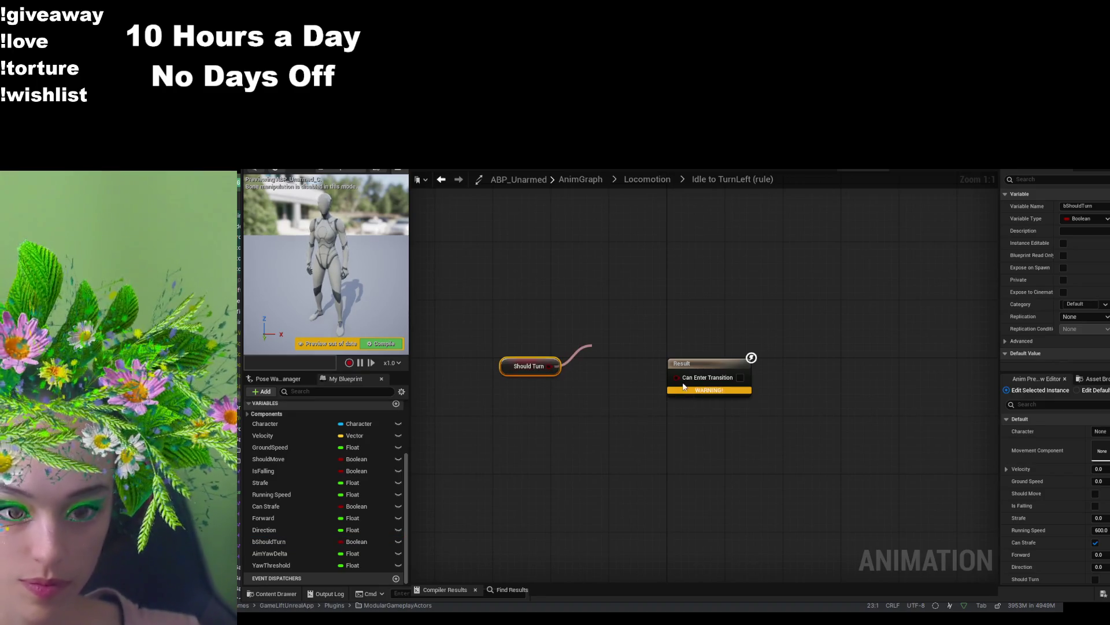
left_click_drag(269, 553, 471, 467)
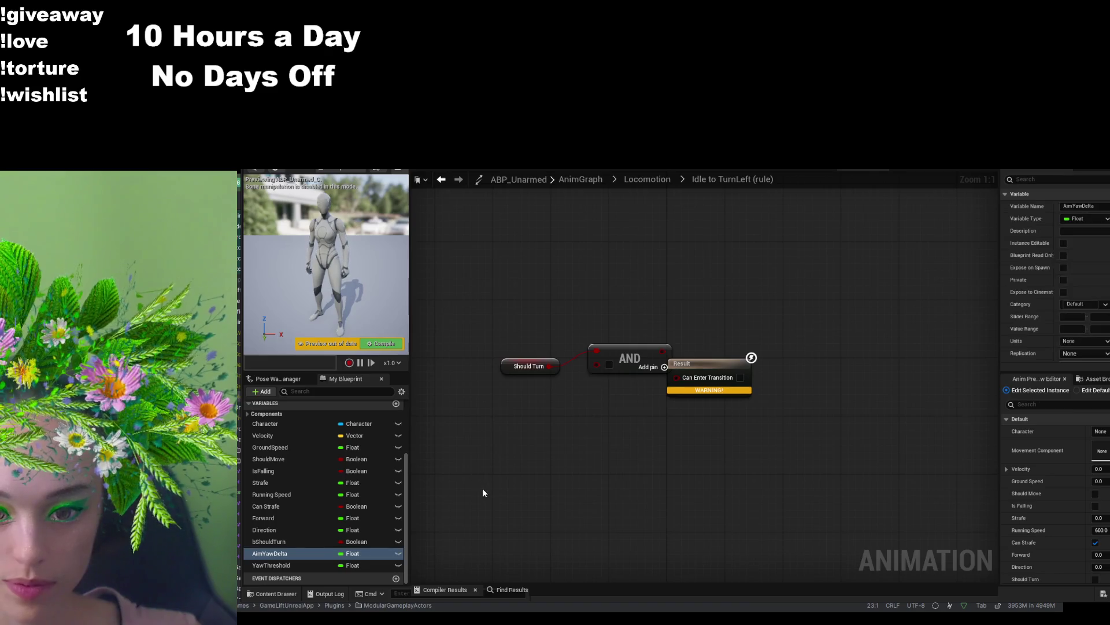
left_click(482, 488)
mouse_move(294, 564)
left_mouse_down()
mouse_move(289, 532)
mouse_move(568, 481)
left_mouse_up()
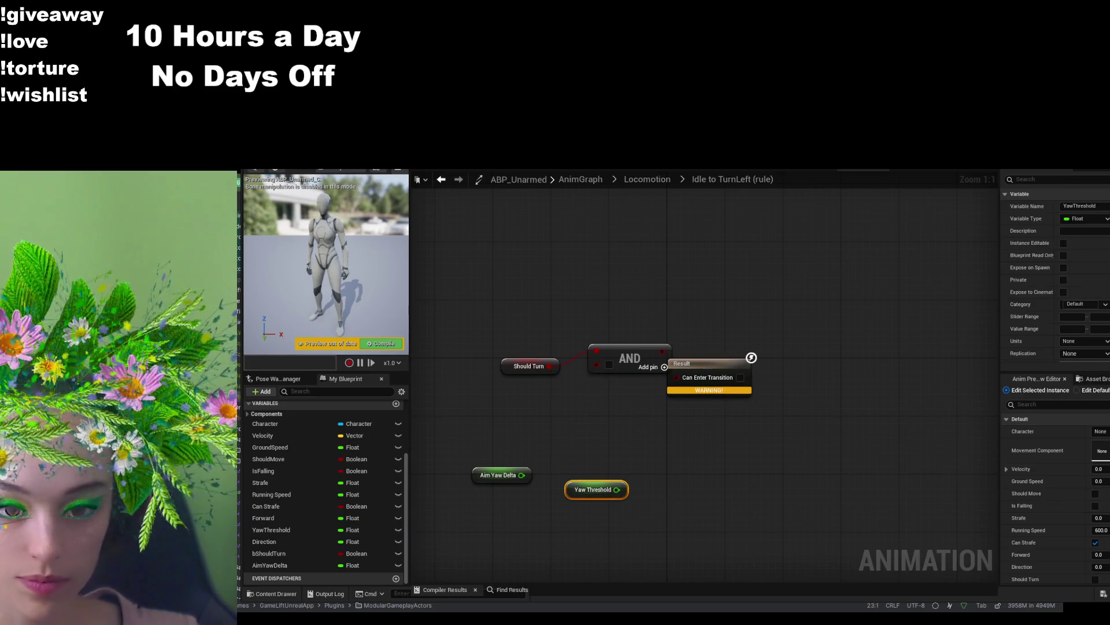
- Wire Aim Yaw Delta < Yaw Threshold into the AND's second input, compile, and return to Locomotion
left_click_drag(564, 430, 564, 431)
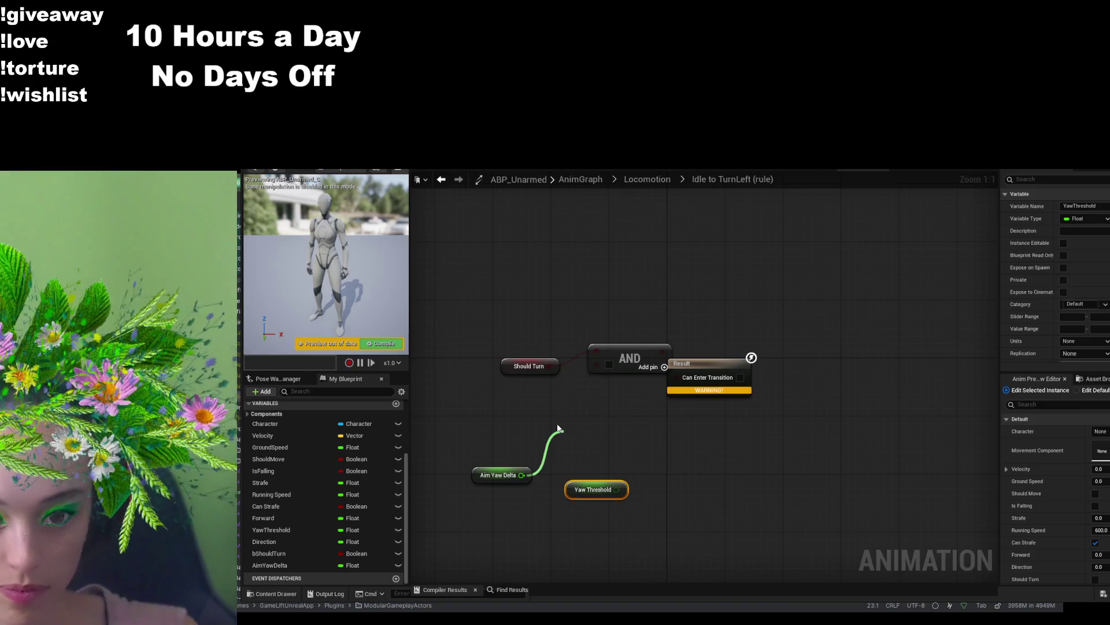
left_click(632, 301)
mouse_move(617, 489)
left_mouse_down()
mouse_move(567, 453)
mouse_move(633, 424)
mouse_move(591, 362)
left_mouse_up()
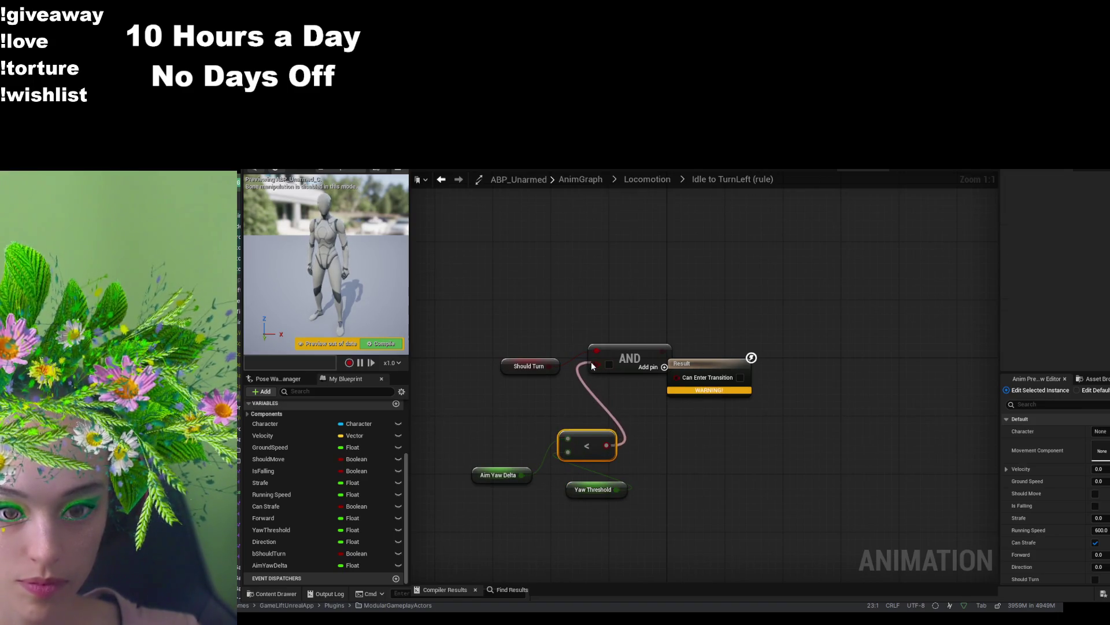
left_click_drag(683, 362, 740, 348)
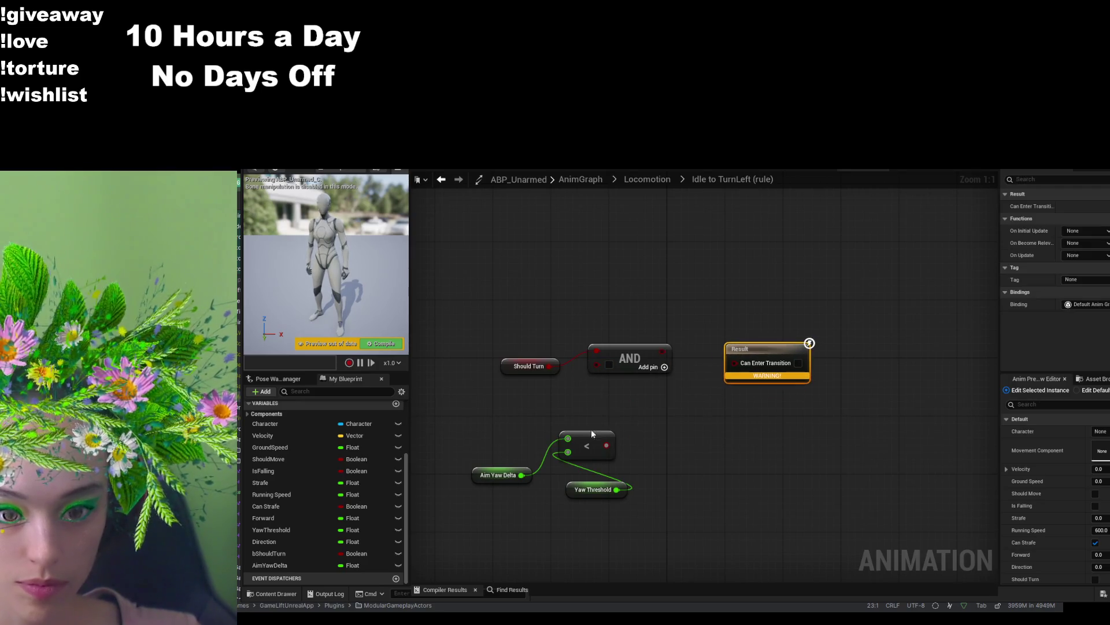
mouse_move(606, 445)
left_mouse_down()
mouse_move(591, 362)
mouse_move(735, 363)
left_mouse_up()
key("F7")
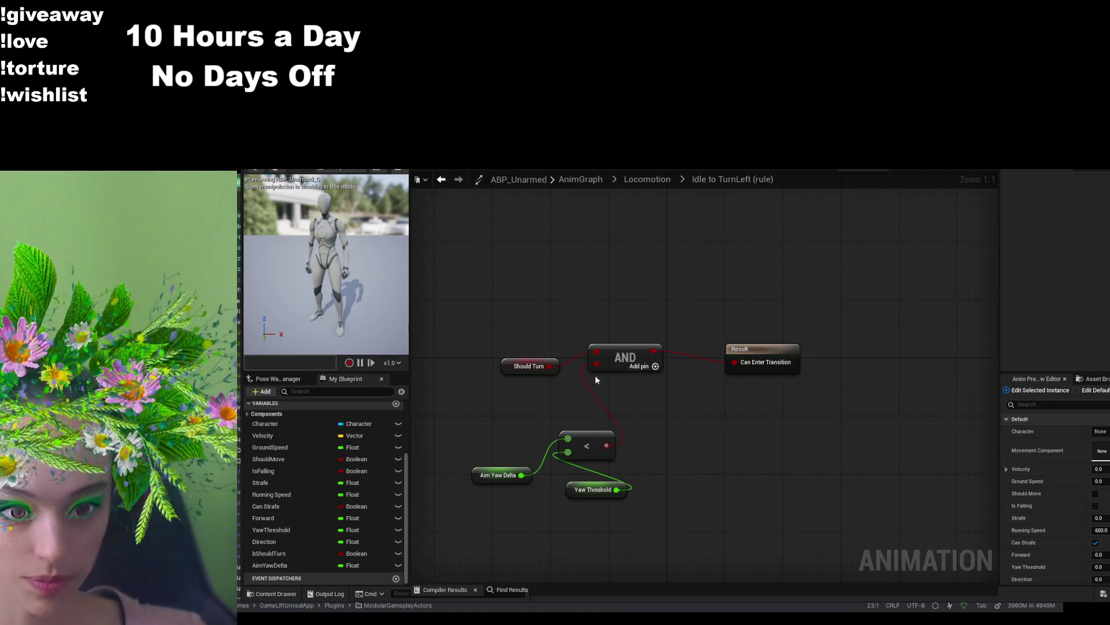
left_click(650, 180)
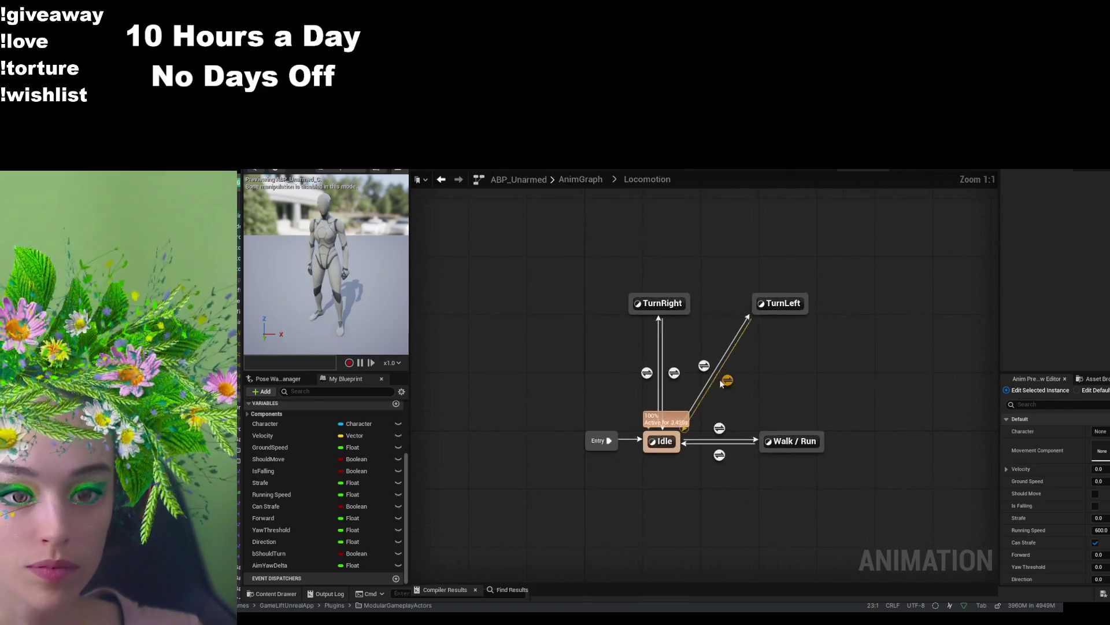
- Open the TurnRight to Idle transition's rule graph from the Locomotion state machine
double_click(674, 373)
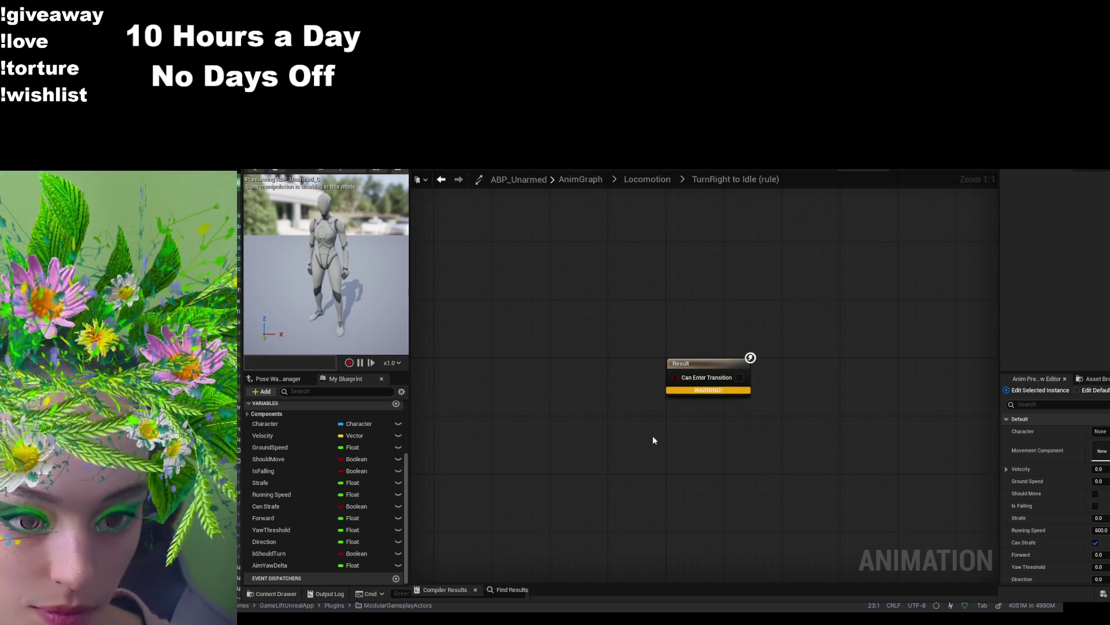
- Paste the Time Remaining node and compare its return value with < 0.1
key("ctrl+v")
left_click_drag(709, 363, 840, 363)
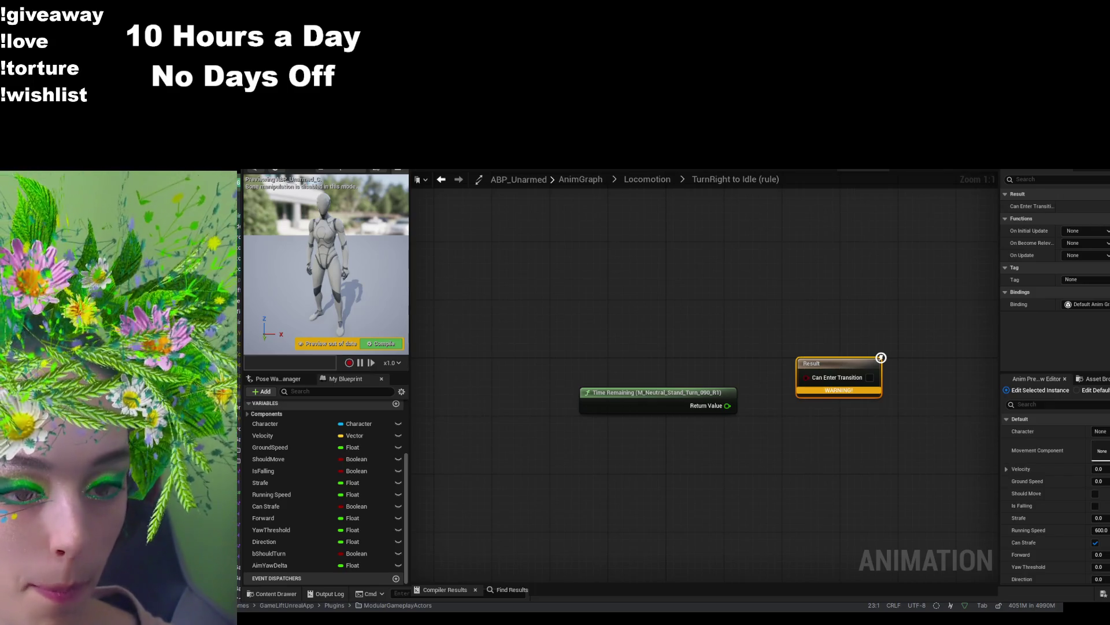
left_click_drag(732, 407, 739, 357)
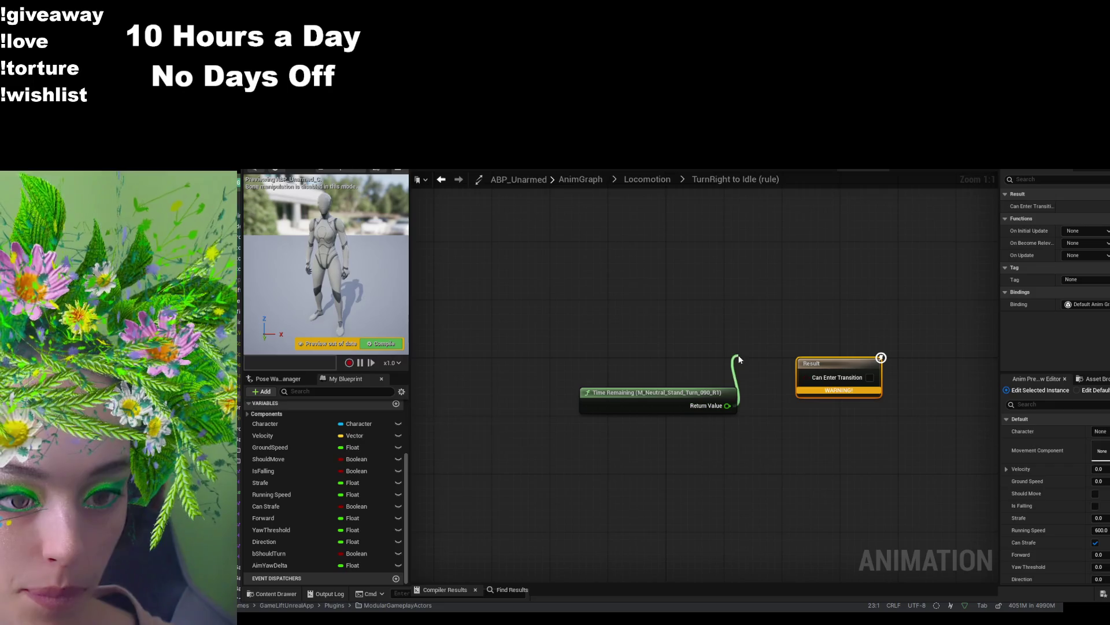
left_click(820, 401)
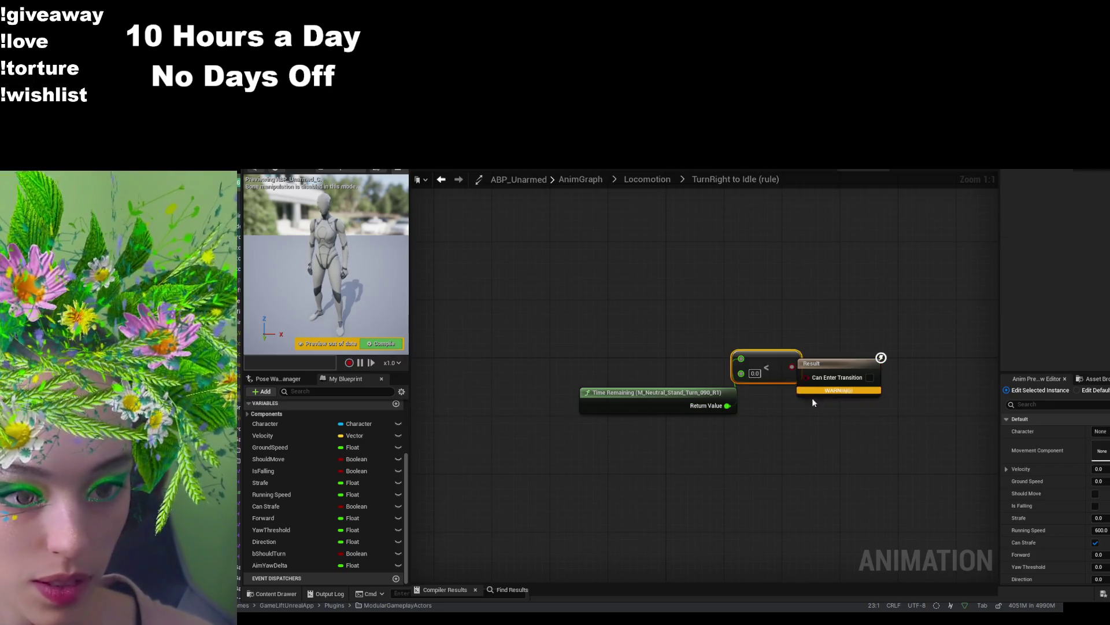
type("0.1")
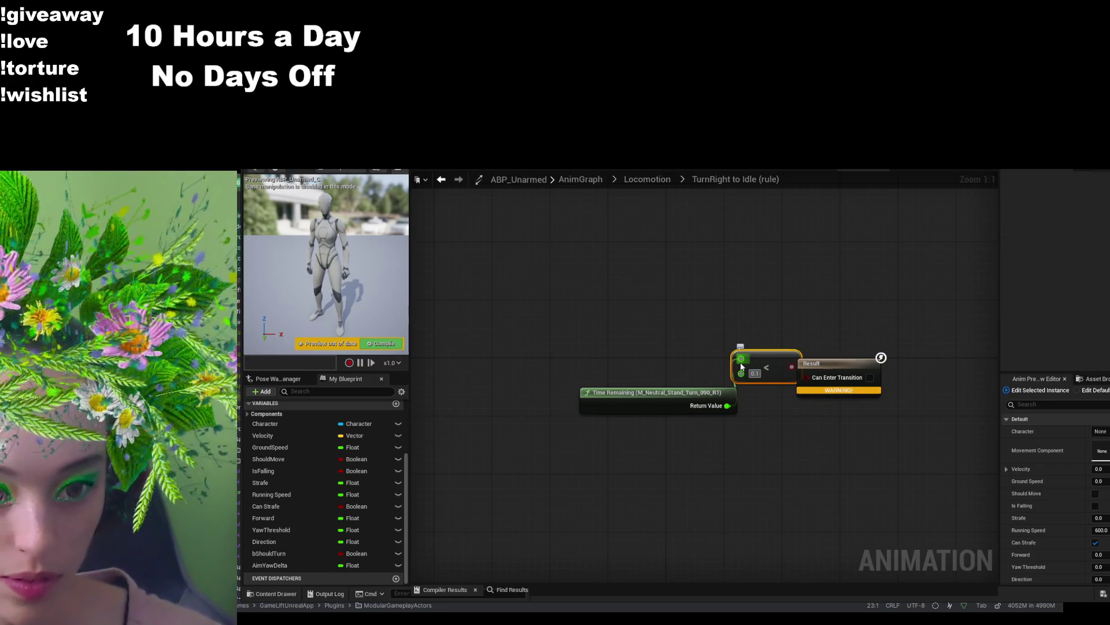
key("Return")
left_click_drag(829, 362, 872, 340)
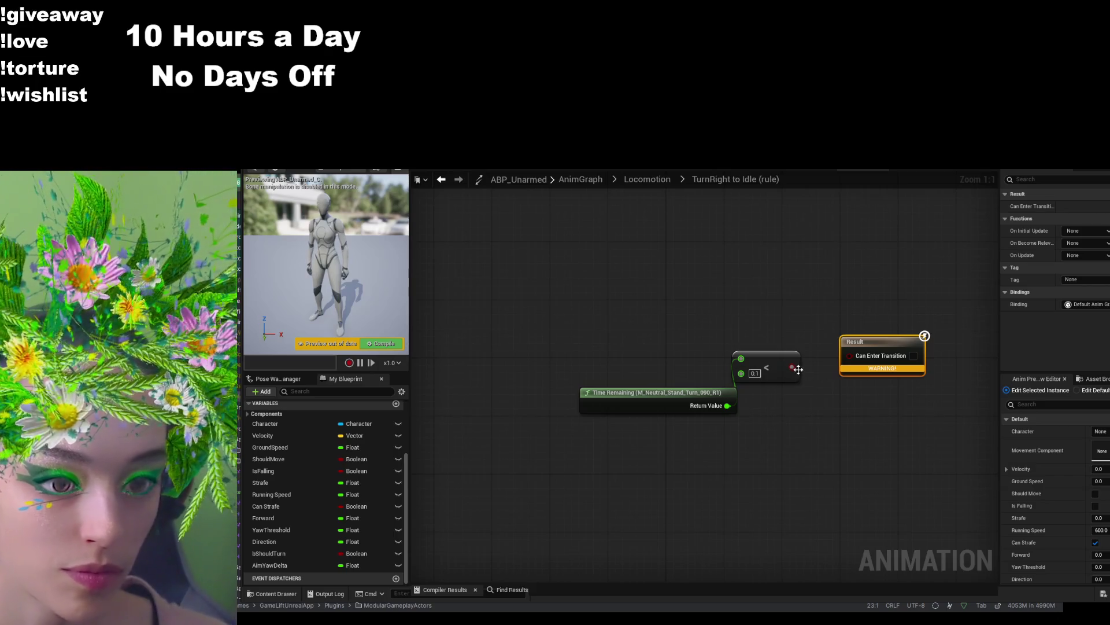
left_click_drag(703, 392, 674, 347)
- Feed the Time Remaining comparison into a new OR node placed below it
left_click_drag(794, 367, 828, 434)
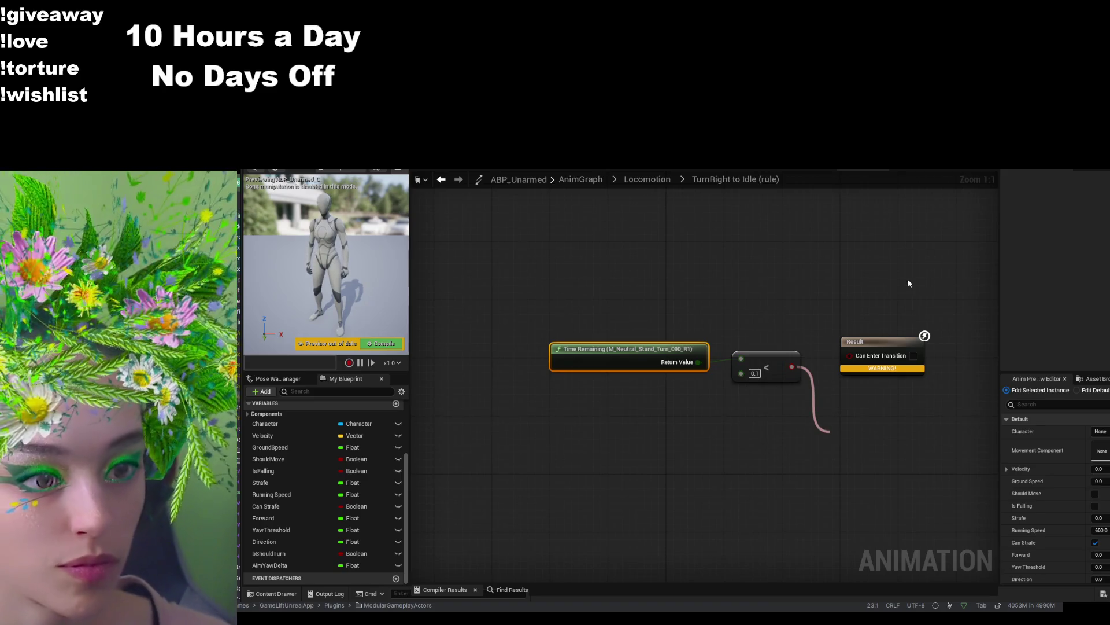
left_click(896, 286)
left_click_drag(882, 342, 903, 335)
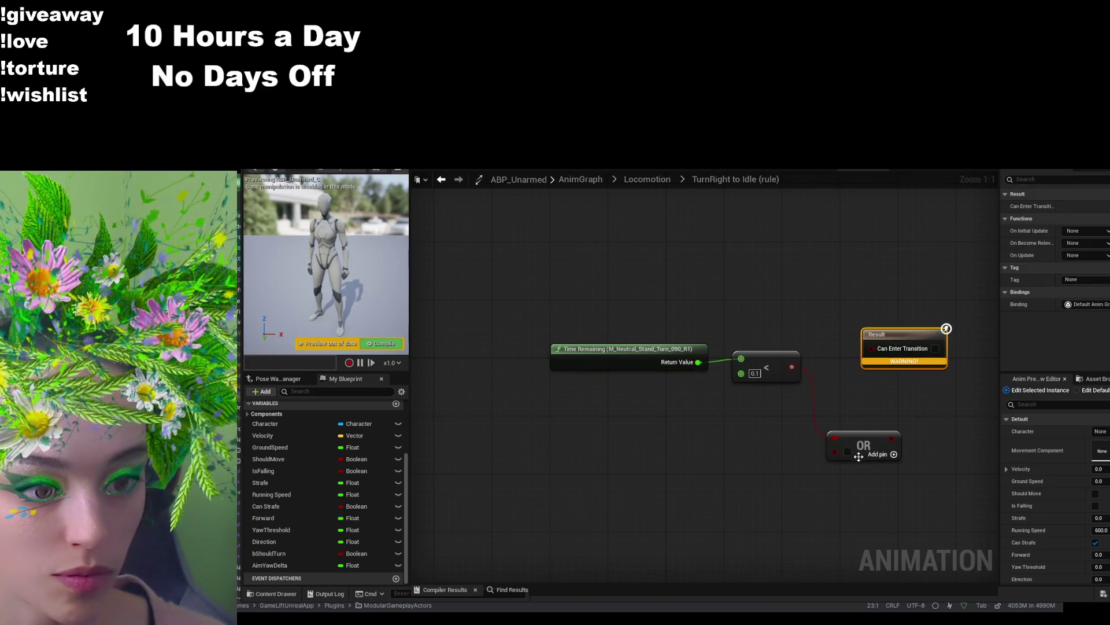
left_click_drag(861, 443, 790, 421)
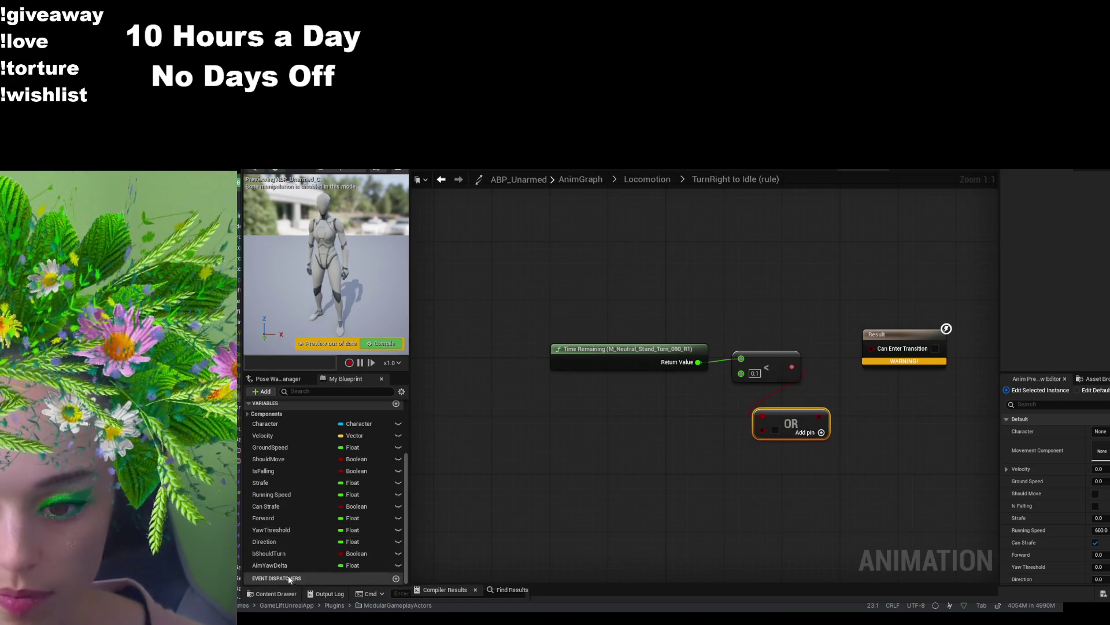
- Add Aim Yaw Delta and Yaw Threshold getters and take the ABS of Aim Yaw Delta
left_click(312, 565)
mouse_move(318, 564)
left_mouse_down()
mouse_move(521, 466)
mouse_move(521, 454)
left_mouse_up()
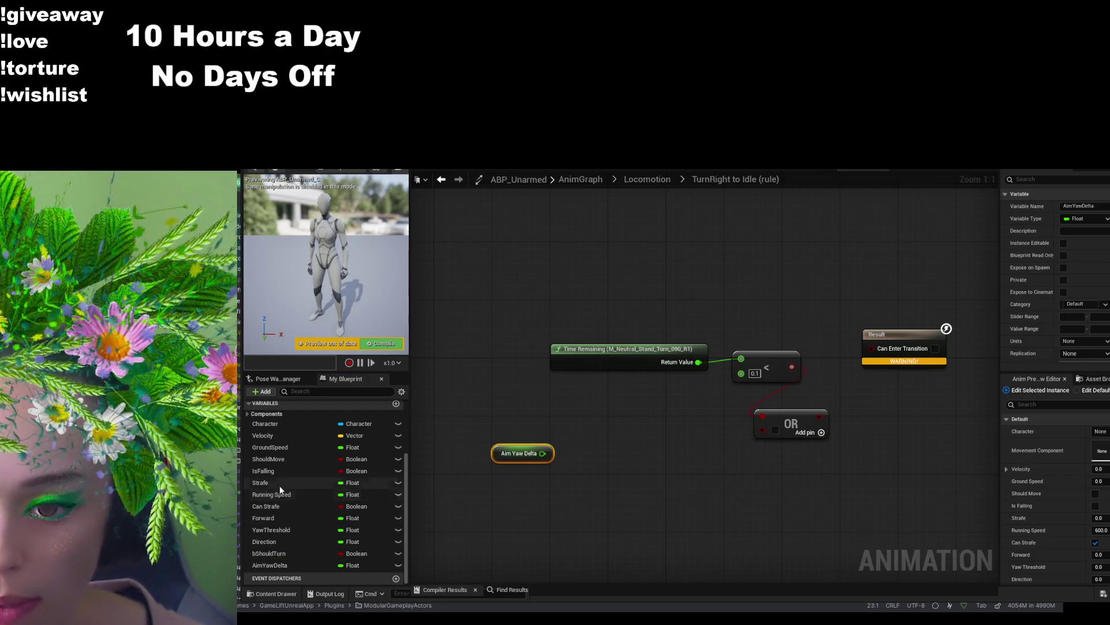
left_click(275, 528)
left_click_drag(587, 480, 606, 492)
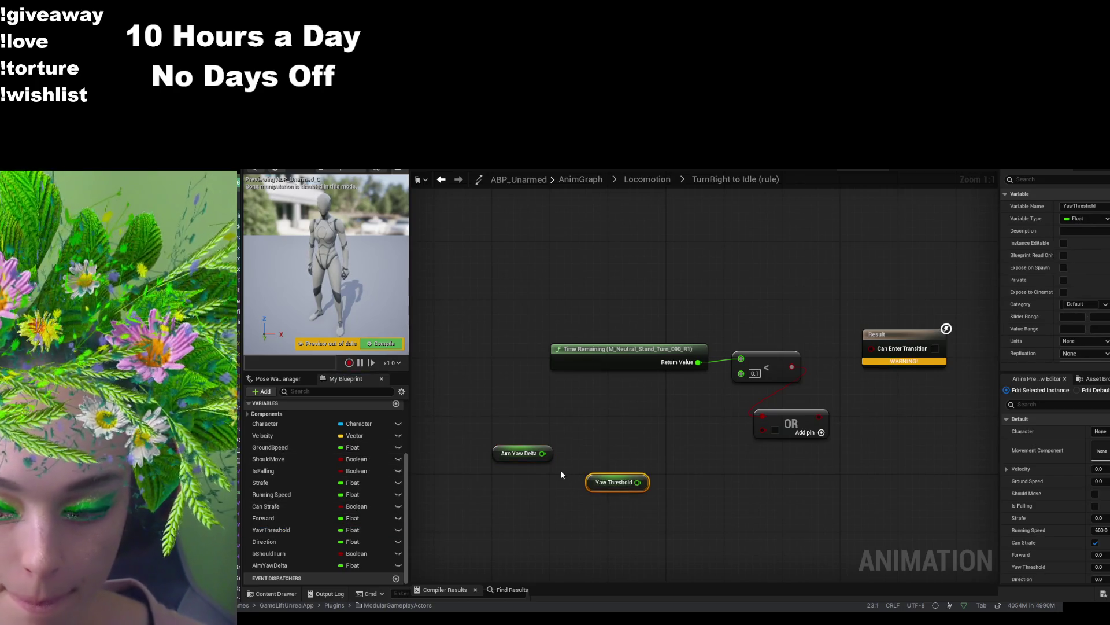
mouse_move(543, 453)
left_mouse_down()
mouse_move(577, 421)
mouse_move(505, 436)
left_mouse_up()
left_click(654, 289)
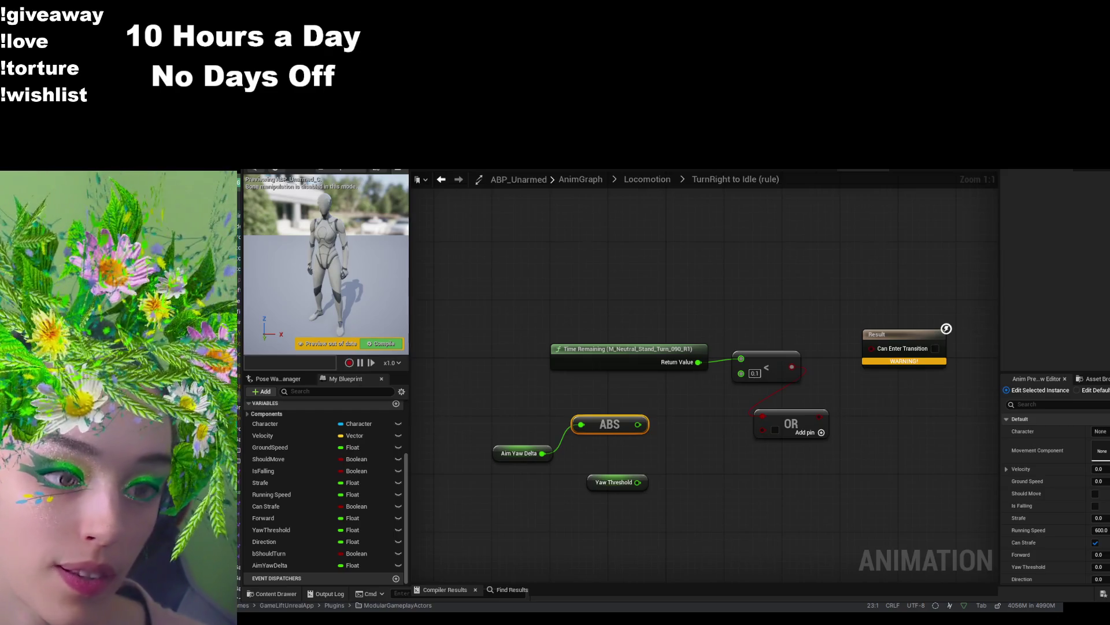
- Multiply Yaw Threshold by 0.5 with a new multiply node
mouse_move(637, 482)
left_mouse_down()
mouse_move(702, 471)
mouse_move(637, 458)
mouse_move(702, 471)
mouse_move(704, 488)
left_mouse_up()
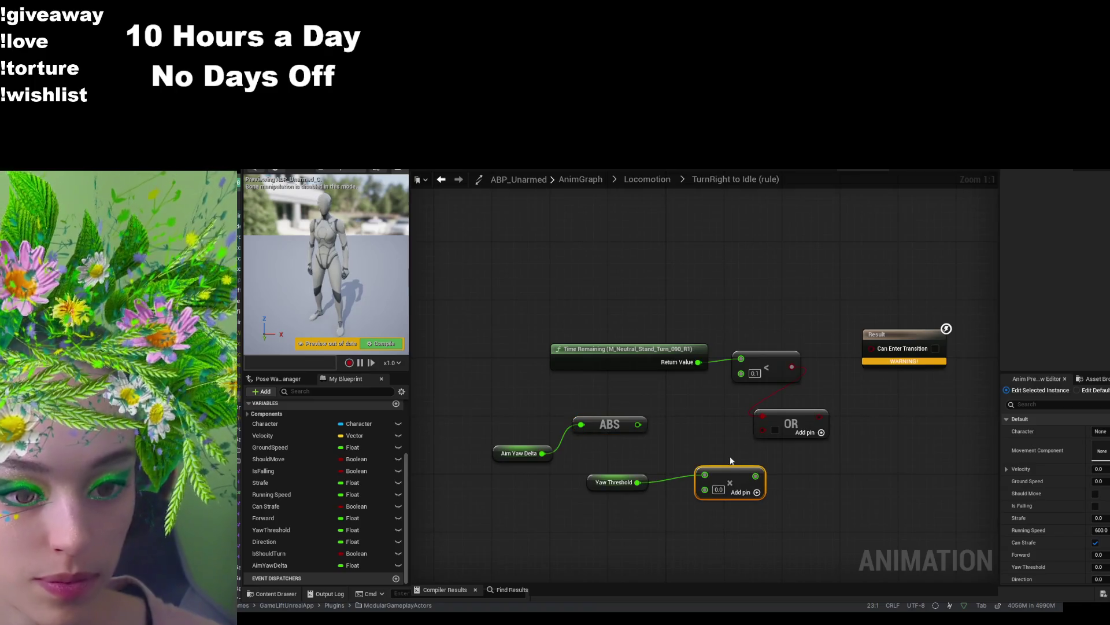
type("5")
left_click(712, 544)
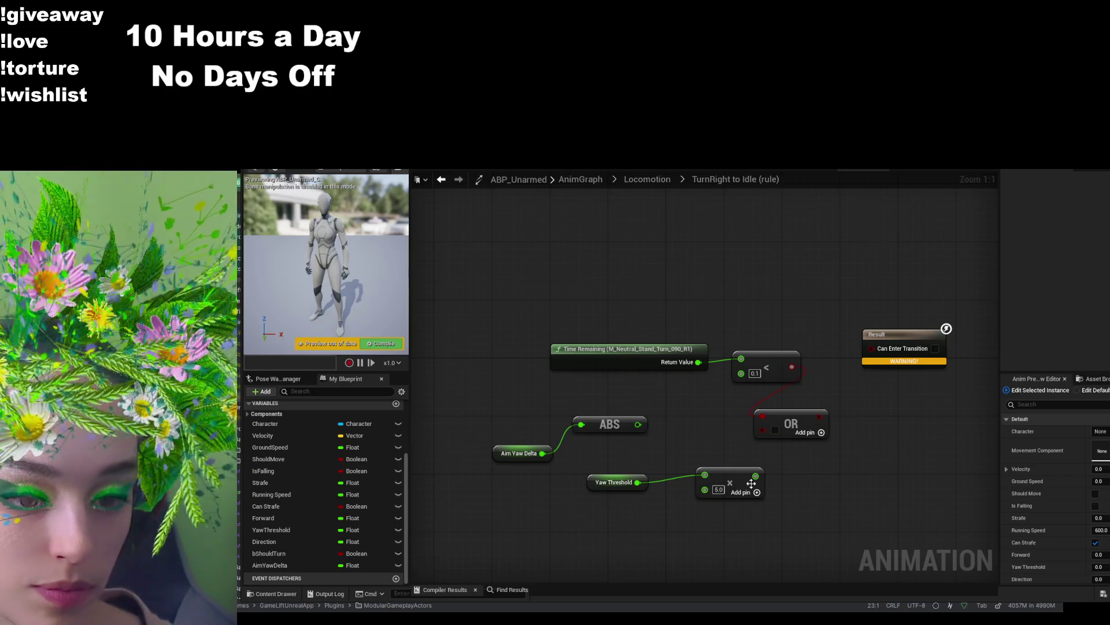
left_click(720, 490)
type("0.5")
key("Return")
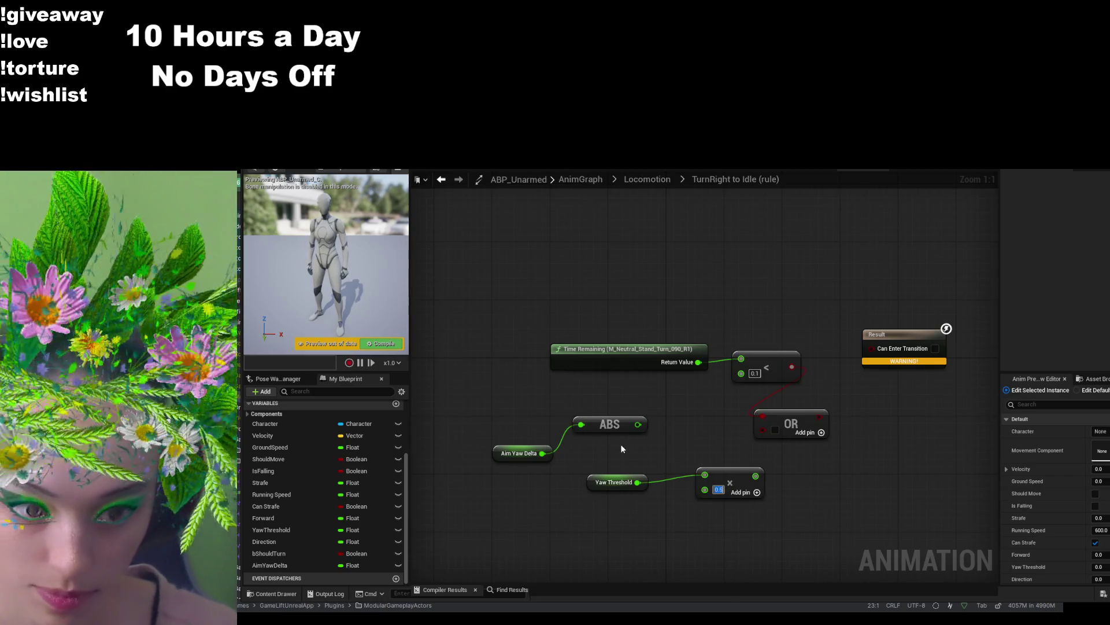
- Rearrange the Aim Yaw Delta, ABS and Yaw Threshold nodes around the multiply node
left_click_drag(638, 424, 705, 489)
mouse_move(633, 473)
left_mouse_down()
mouse_move(698, 428)
mouse_move(692, 393)
left_mouse_up()
left_click_drag(618, 425, 639, 503)
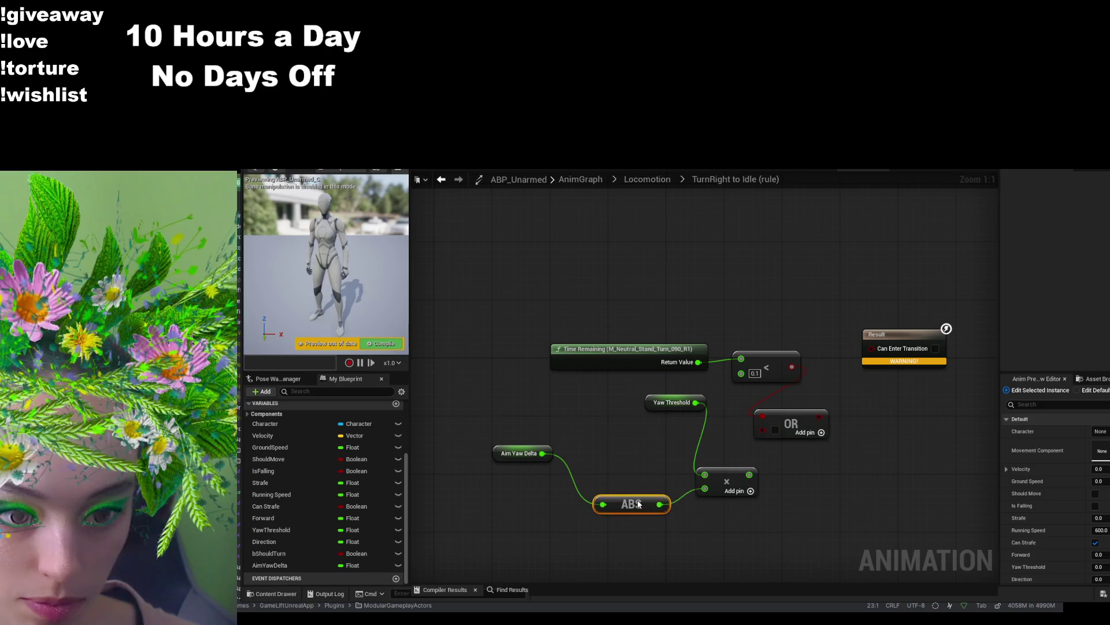
left_click_drag(529, 449, 566, 499)
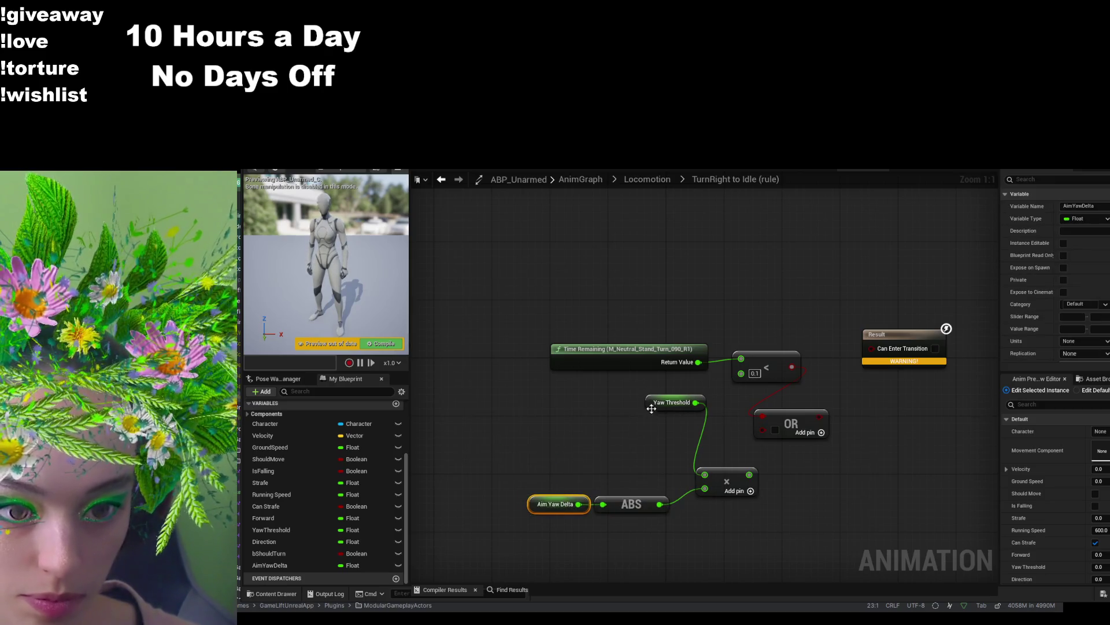
left_click_drag(651, 410, 600, 475)
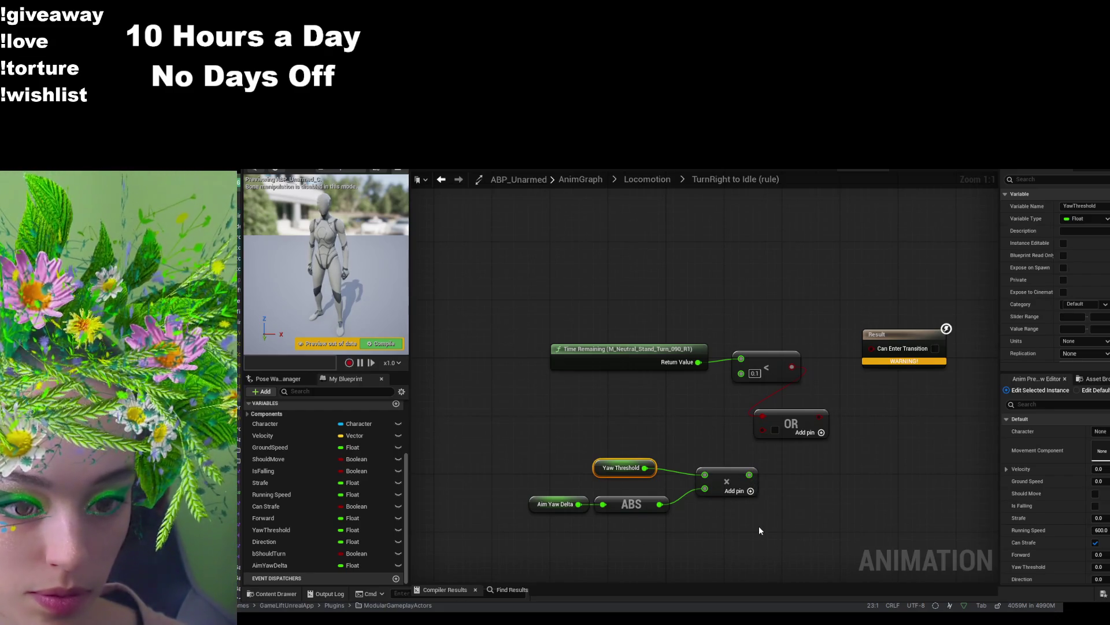
mouse_move(749, 474)
left_mouse_down()
mouse_move(828, 467)
mouse_move(751, 475)
left_mouse_up()
left_click(789, 508)
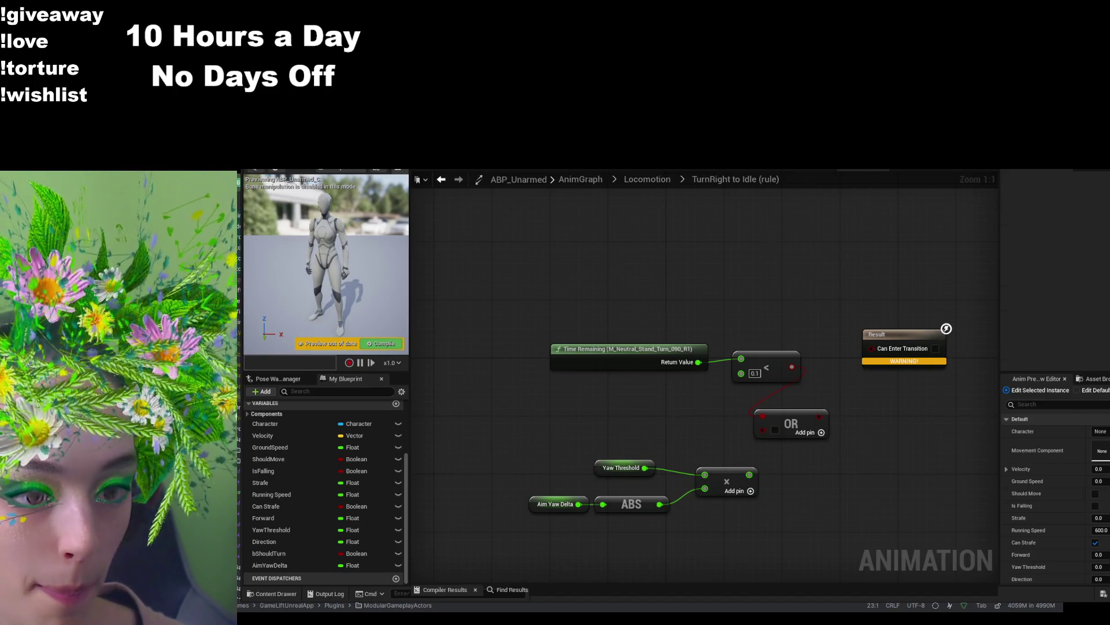
- Reconnect Yaw Threshold to the multiply's top input and reset the multiplier to 0.5
left_click(704, 478)
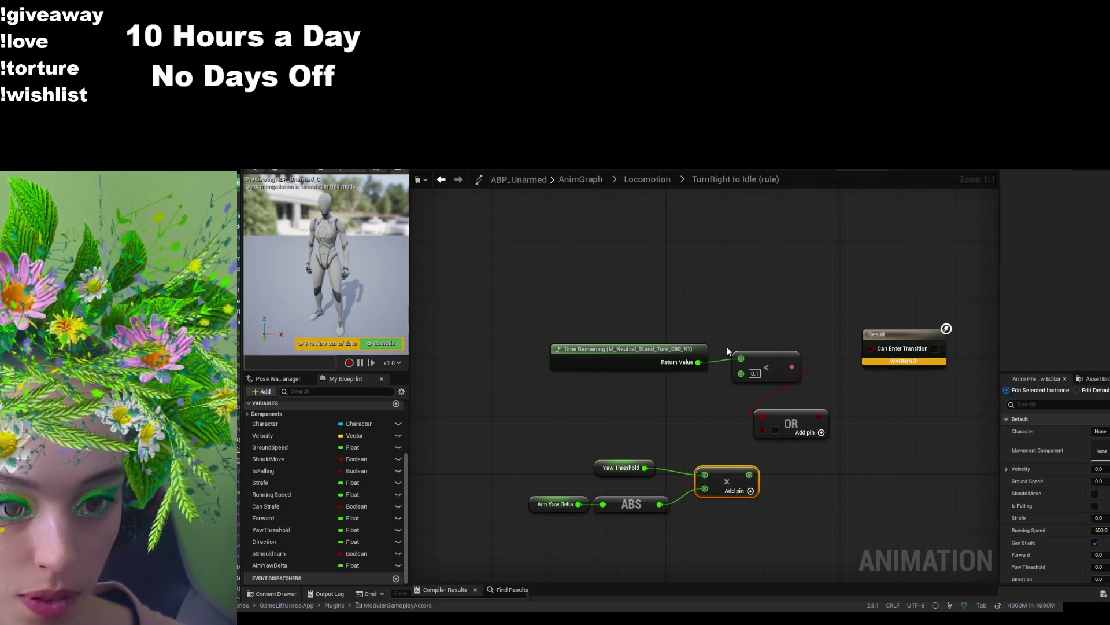
left_click(704, 475, "alt")
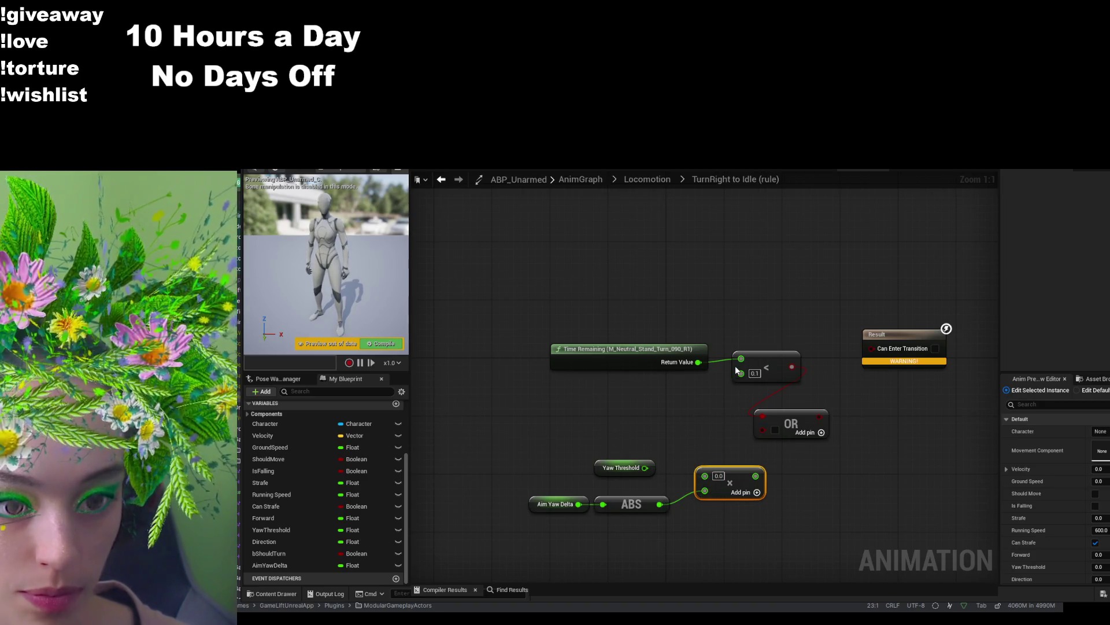
left_click_drag(645, 467, 704, 476)
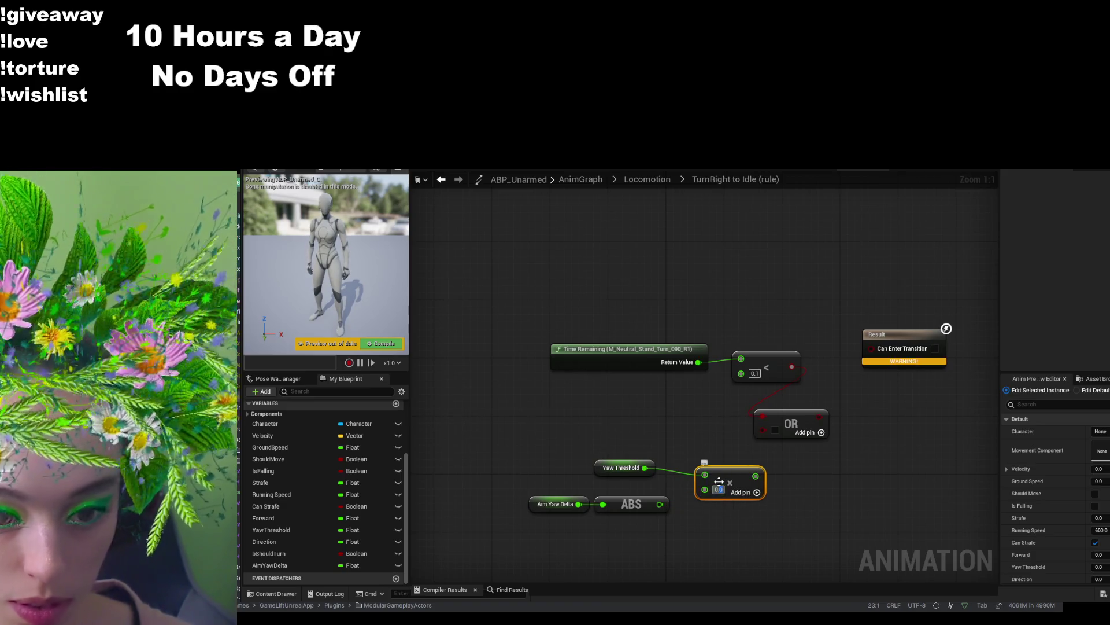
type("0.05")
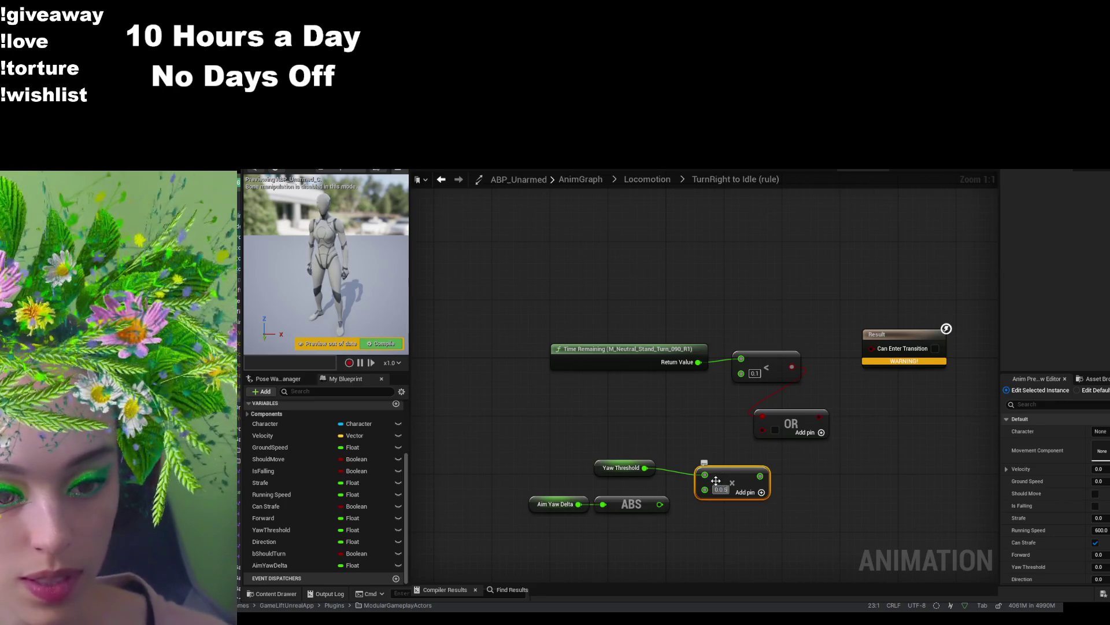
left_click(719, 489)
type("0.5")
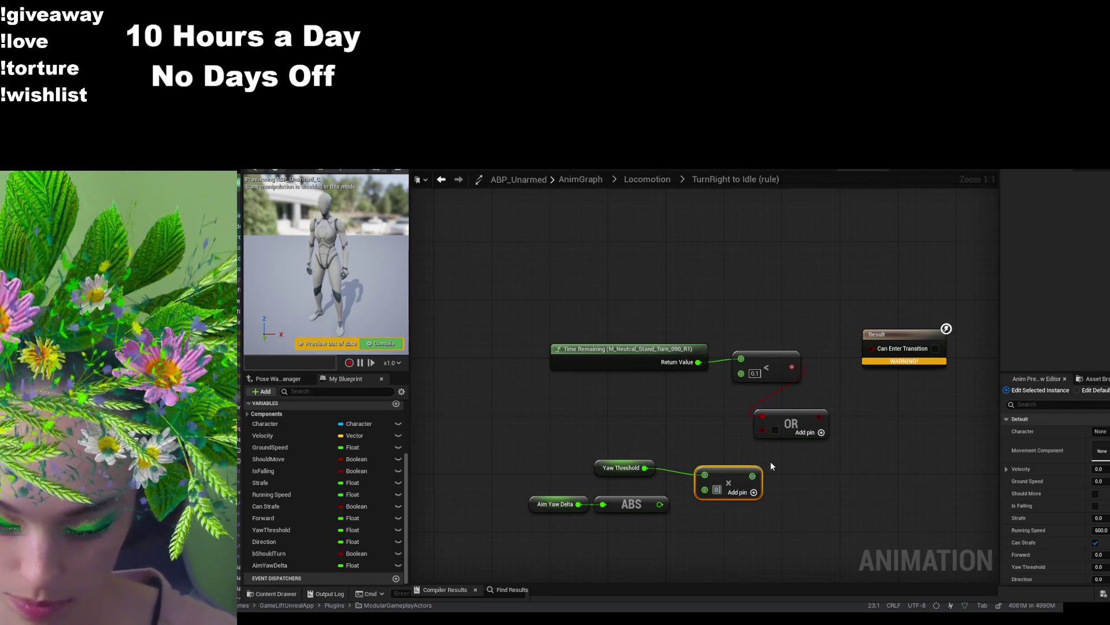
key("Return")
- Wire ABS < Yaw Threshold × 0.5 into the OR's second input and compile
left_click_drag(657, 506, 714, 520)
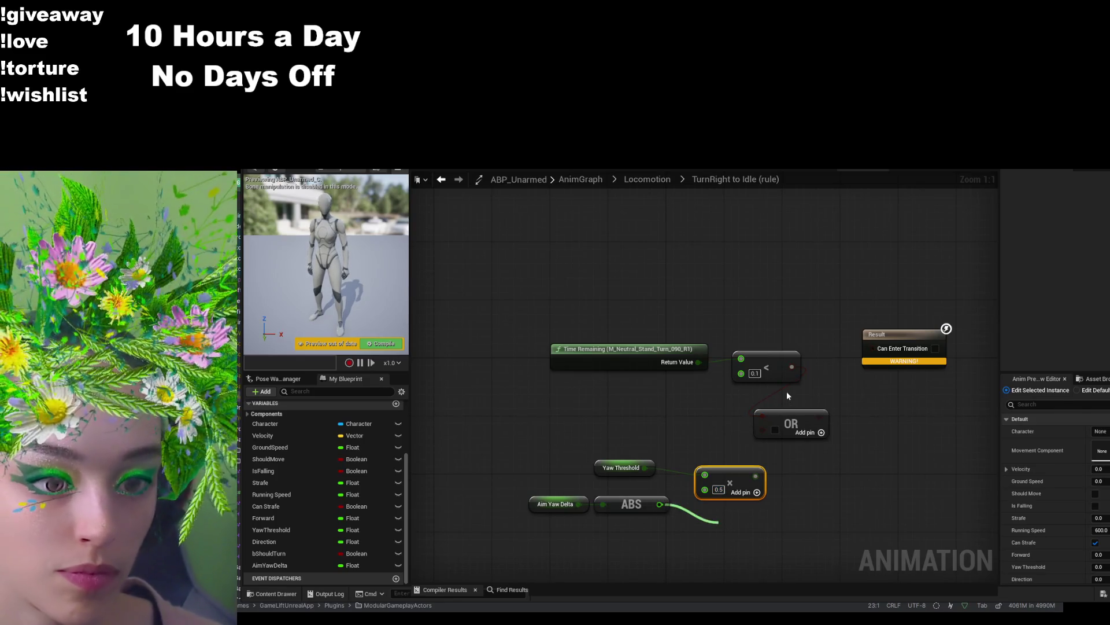
left_click(787, 395)
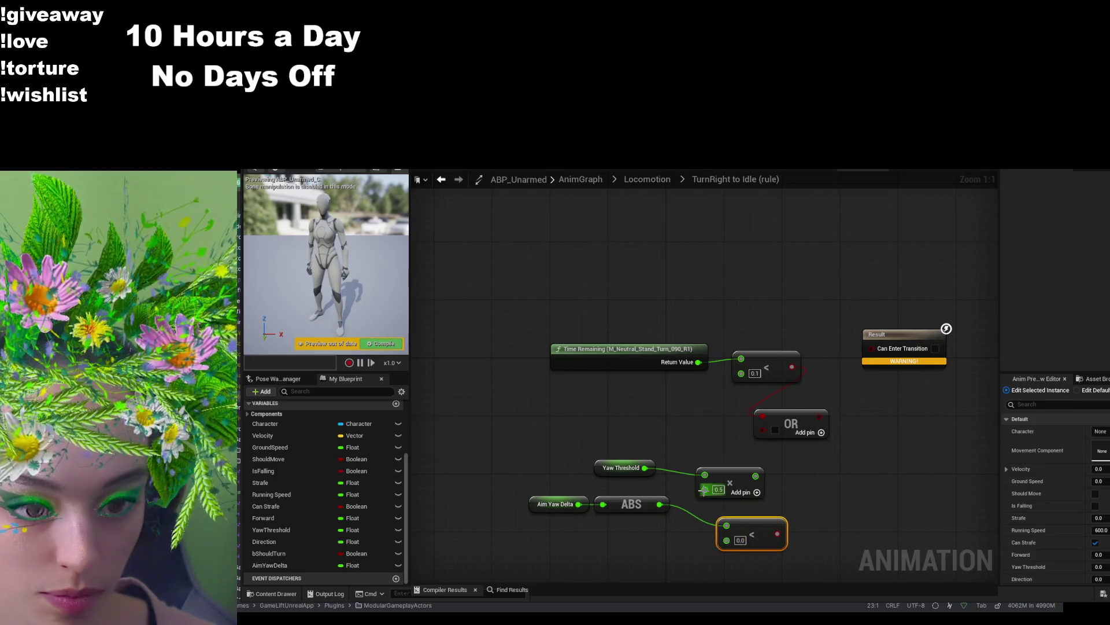
left_click_drag(755, 475, 726, 544)
mouse_move(645, 468)
left_mouse_down()
mouse_move(644, 479)
mouse_move(705, 469)
mouse_move(639, 554)
left_mouse_up()
left_click(707, 474)
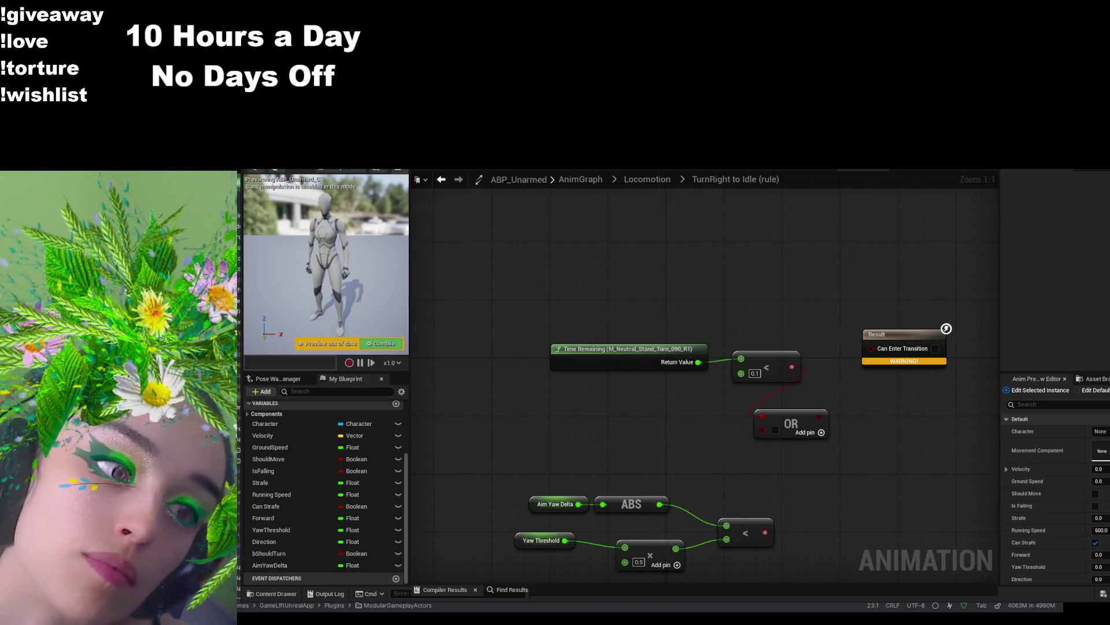
mouse_move(765, 532)
left_mouse_down()
mouse_move(759, 431)
mouse_move(874, 347)
left_mouse_up()
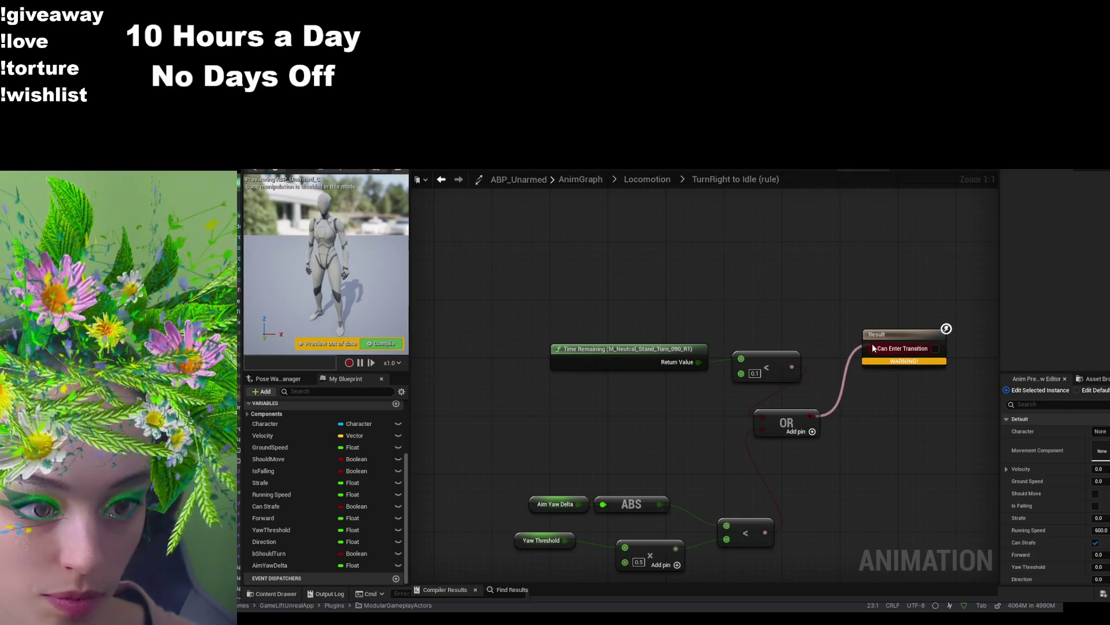
key("F7")
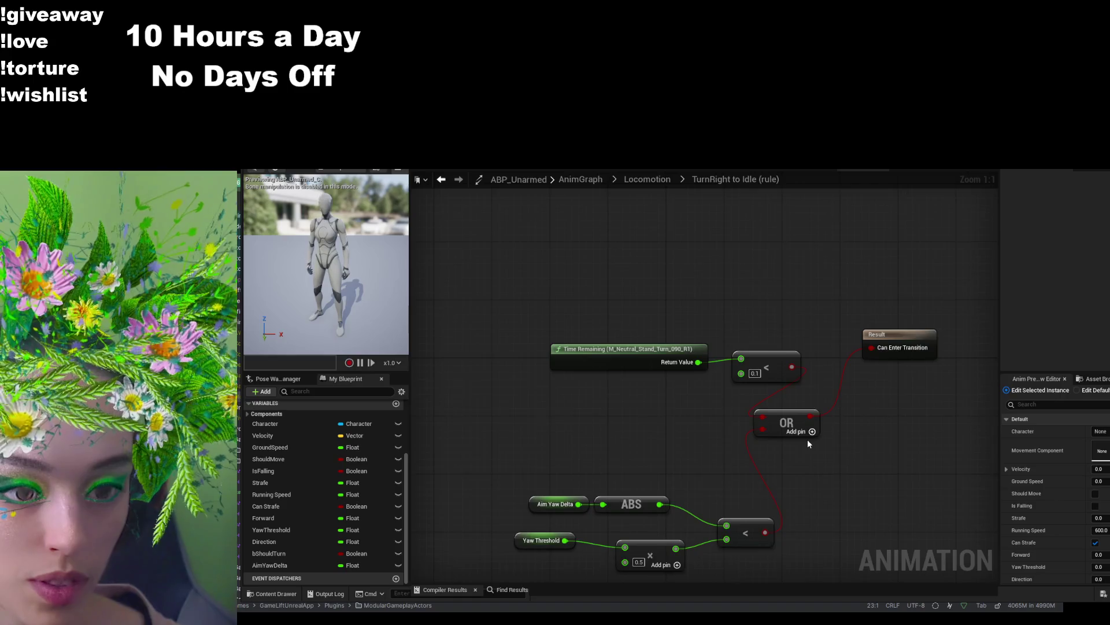
mouse_move(946, 303)
left_mouse_down()
mouse_move(558, 467)
mouse_move(529, 578)
left_mouse_up()
left_click(741, 171)
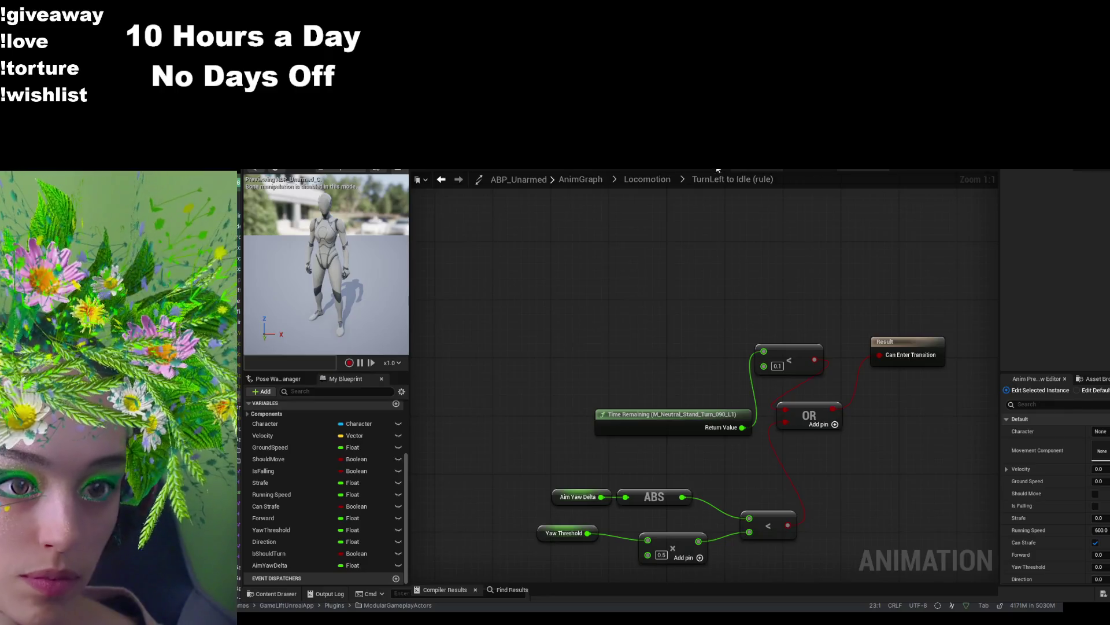
- Glance over the turn animation and blend space tabs, then go back to the LvL_ThirdPerson level editor
key("ctrl+Tab")
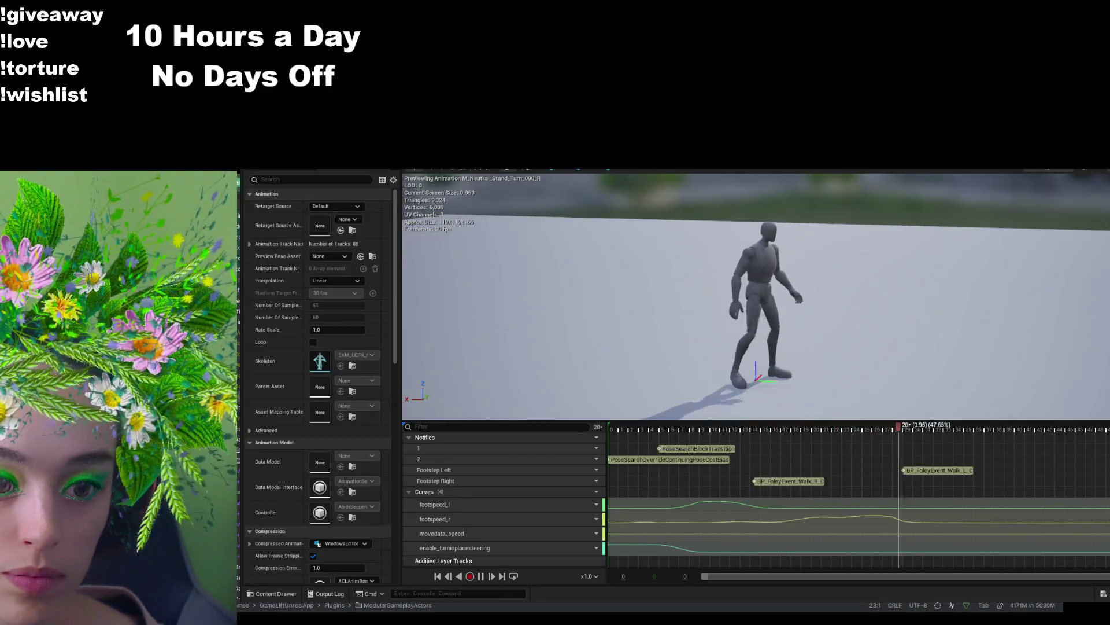
key("ctrl+Tab")
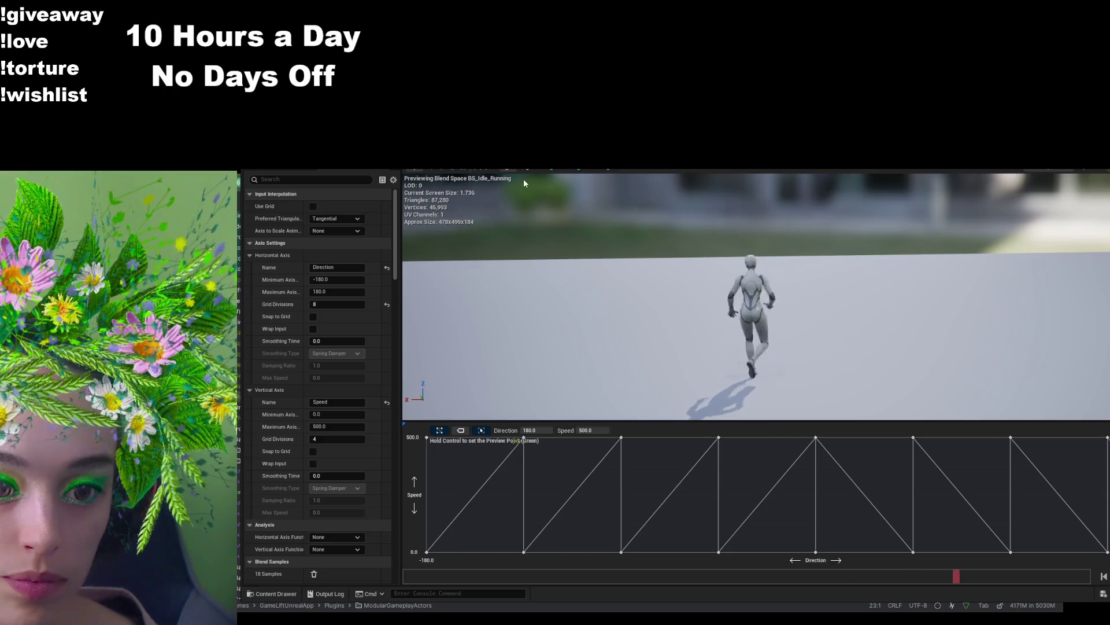
key("ctrl+Tab")
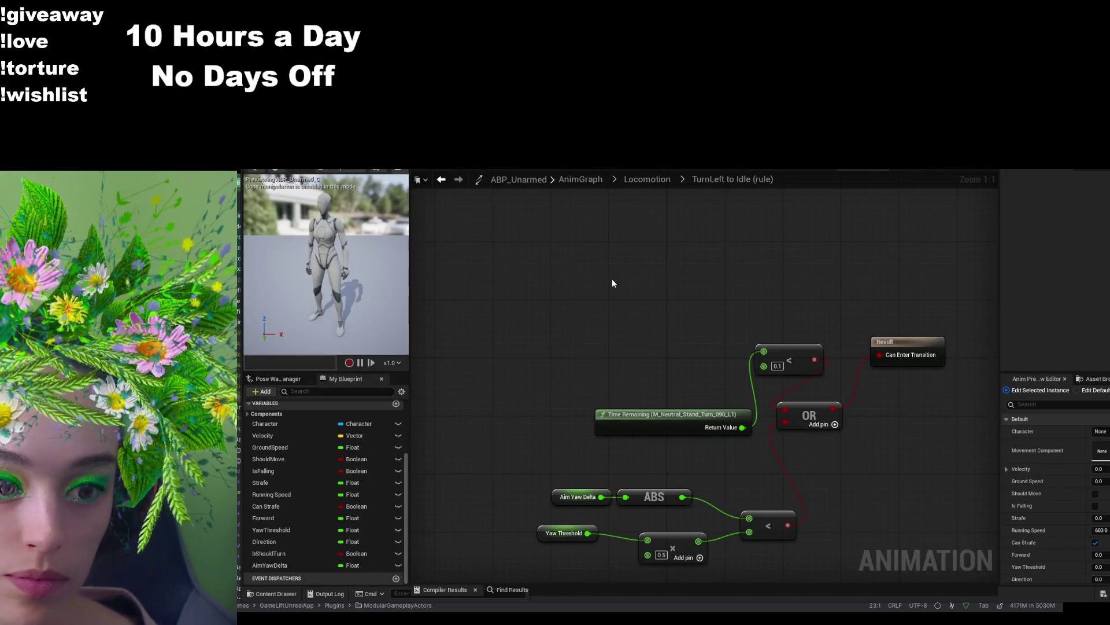
left_click(647, 179)
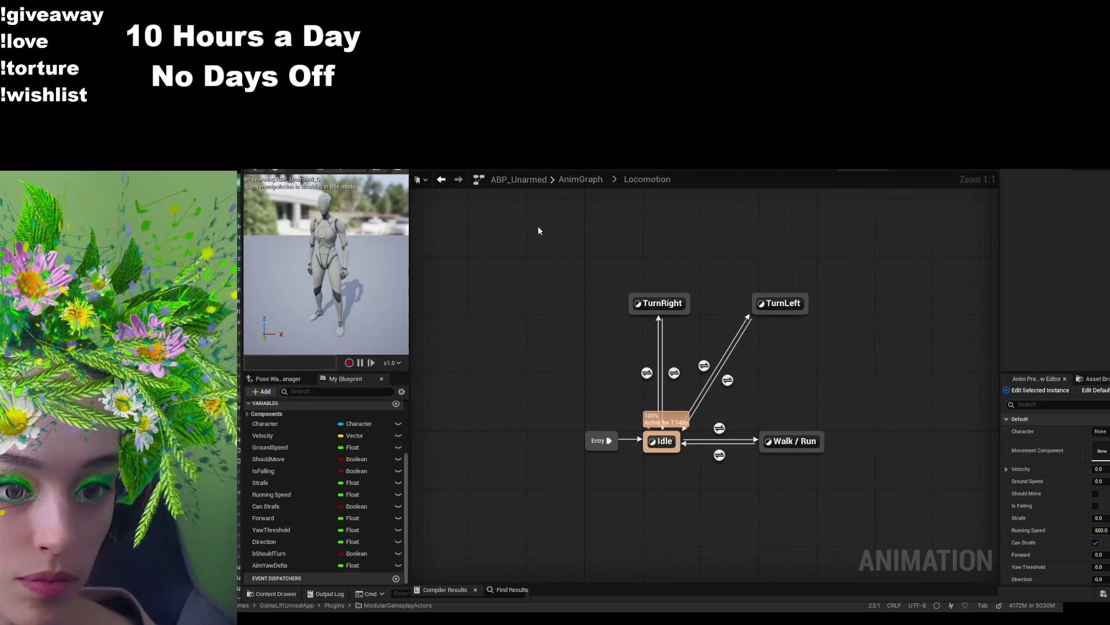
left_click(496, 170)
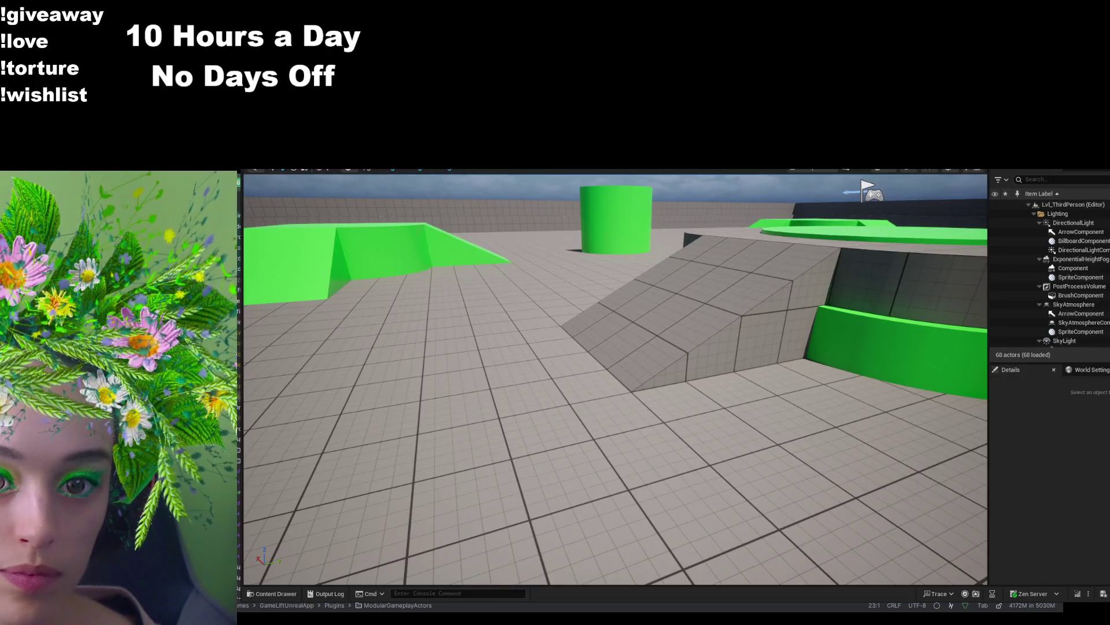
- Play-in-editor, run the character around the platform with W, then switch back to ABP_Unarmed
key("alt+p")
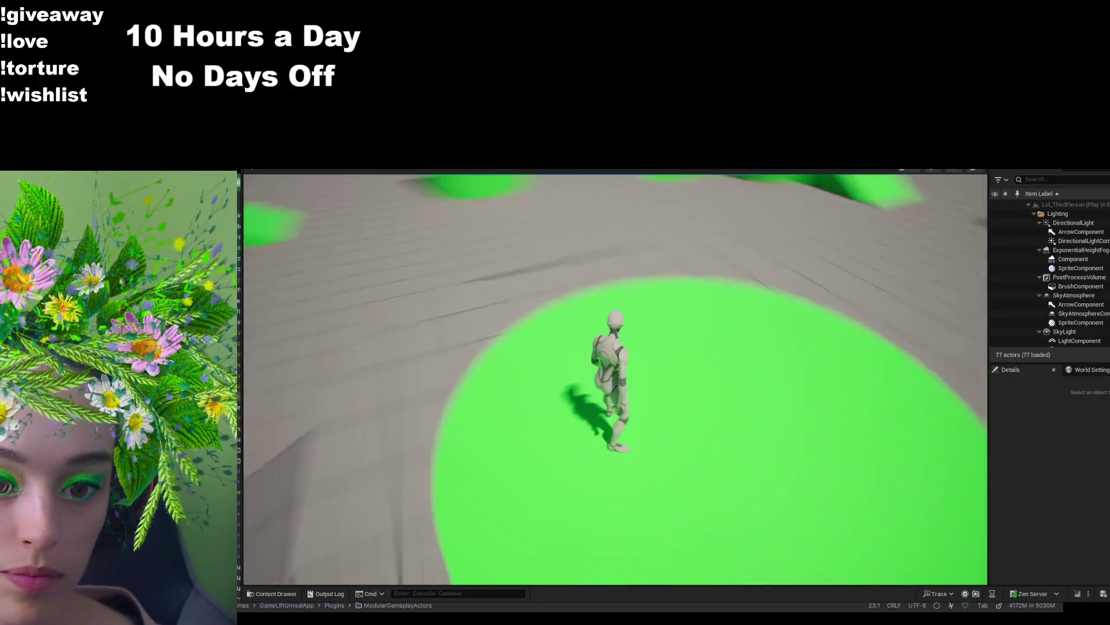
key("w")
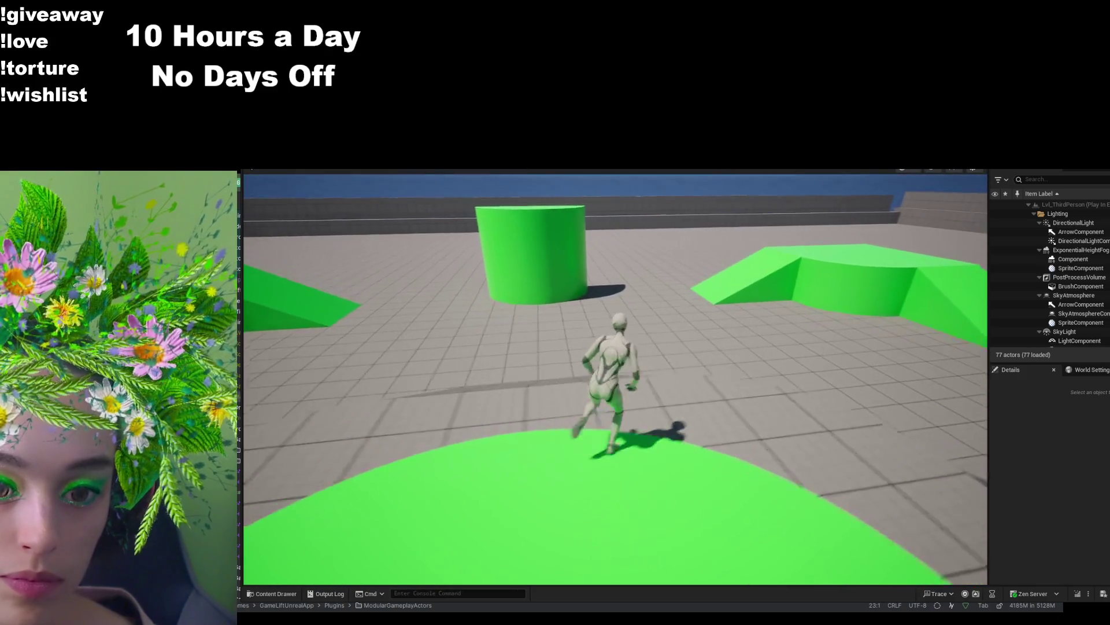
key("w")
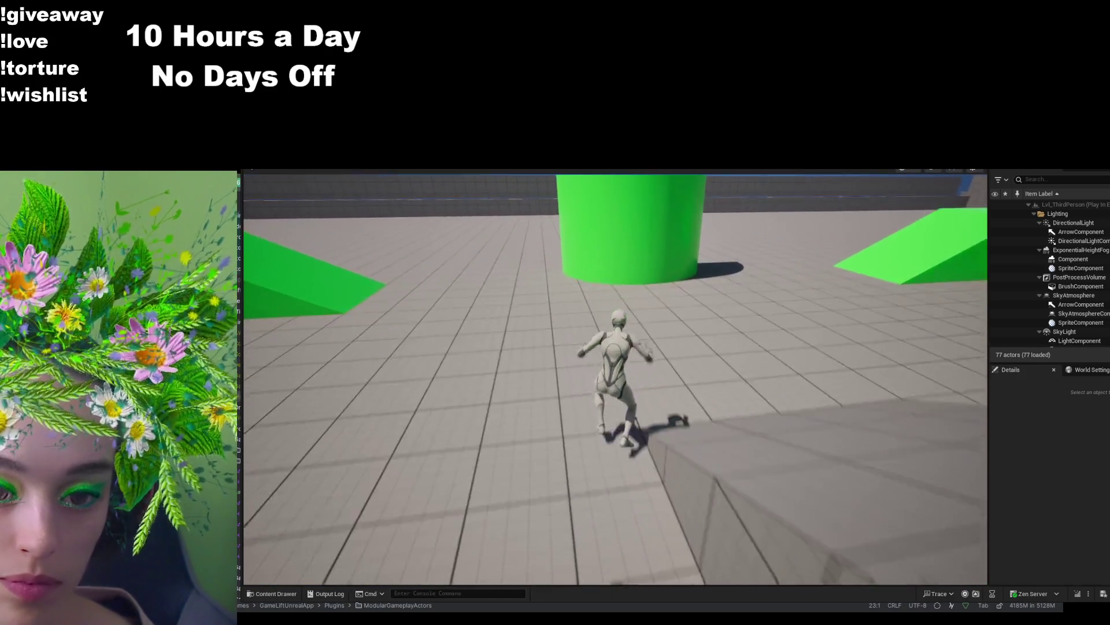
key("w")
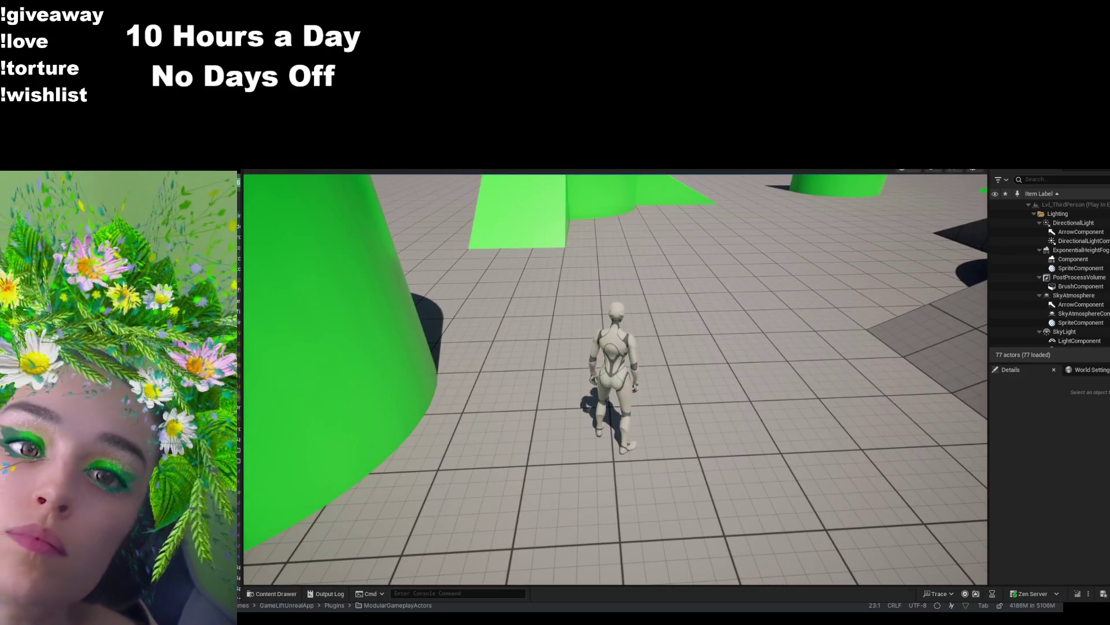
key("alt+Tab")
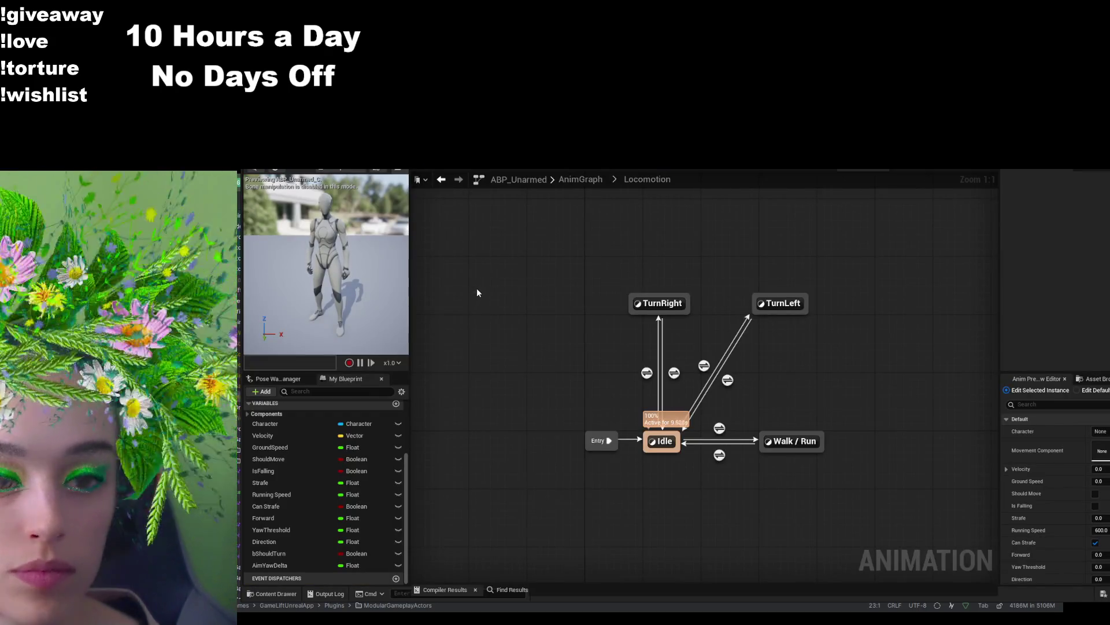
- Add a Print String node after the Set Should Turn node in the EventGraph and play-test the level
double_click(647, 373)
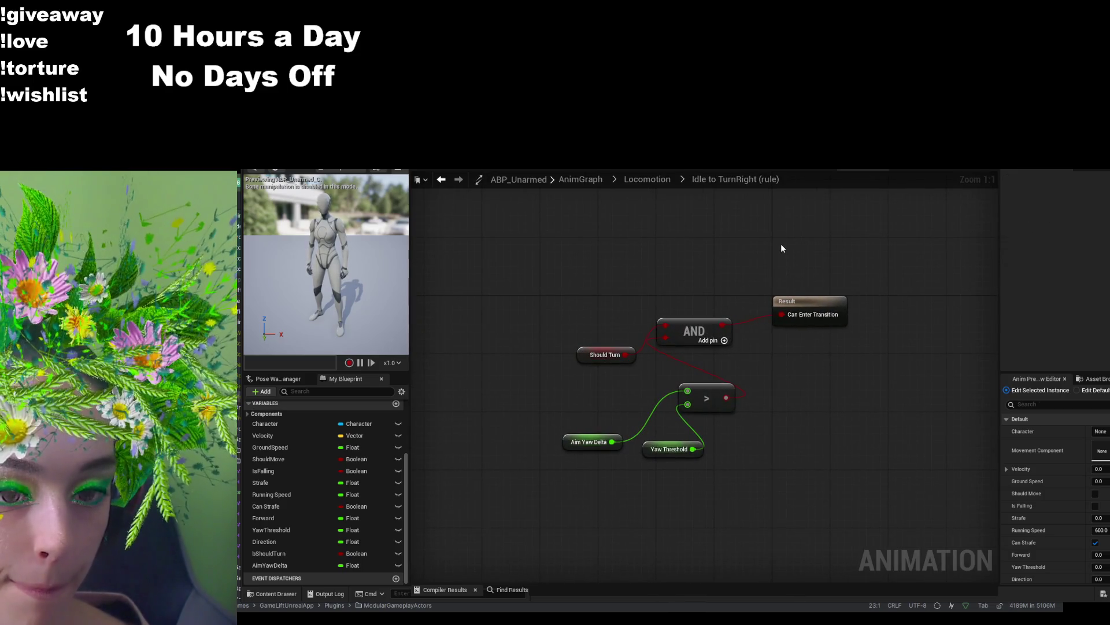
key("ctrl+Tab")
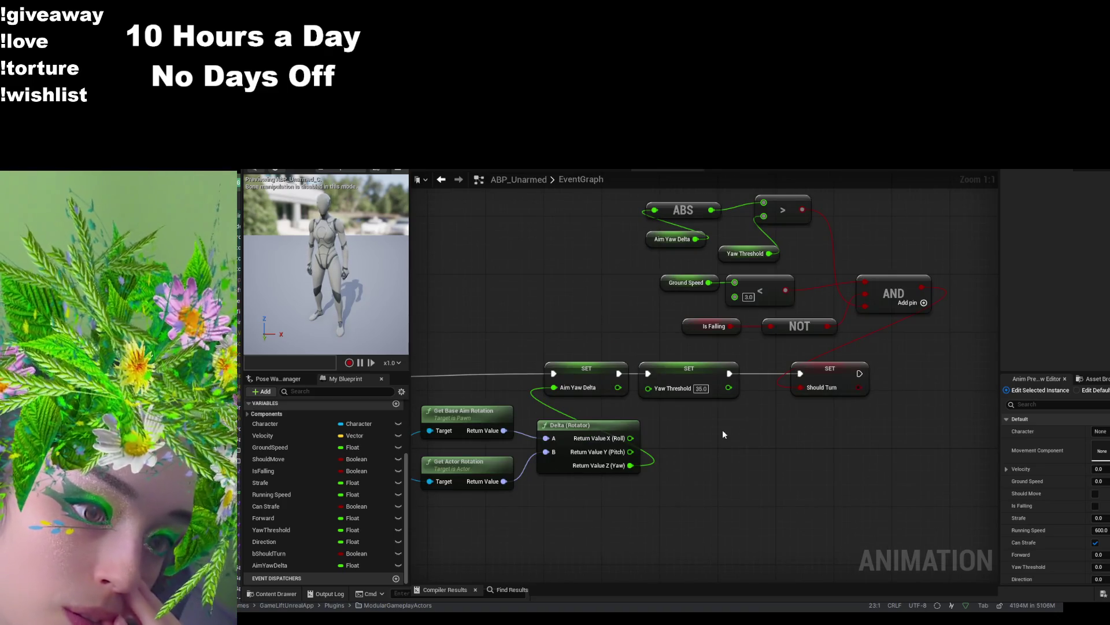
left_click_drag(857, 461, 803, 489)
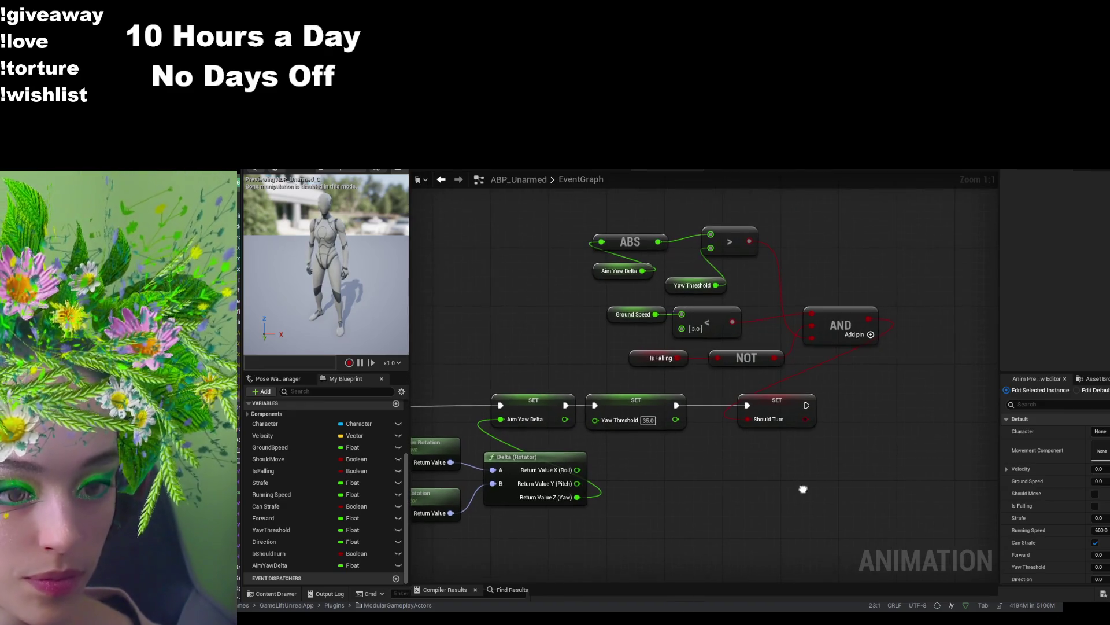
left_click_drag(807, 415, 874, 412)
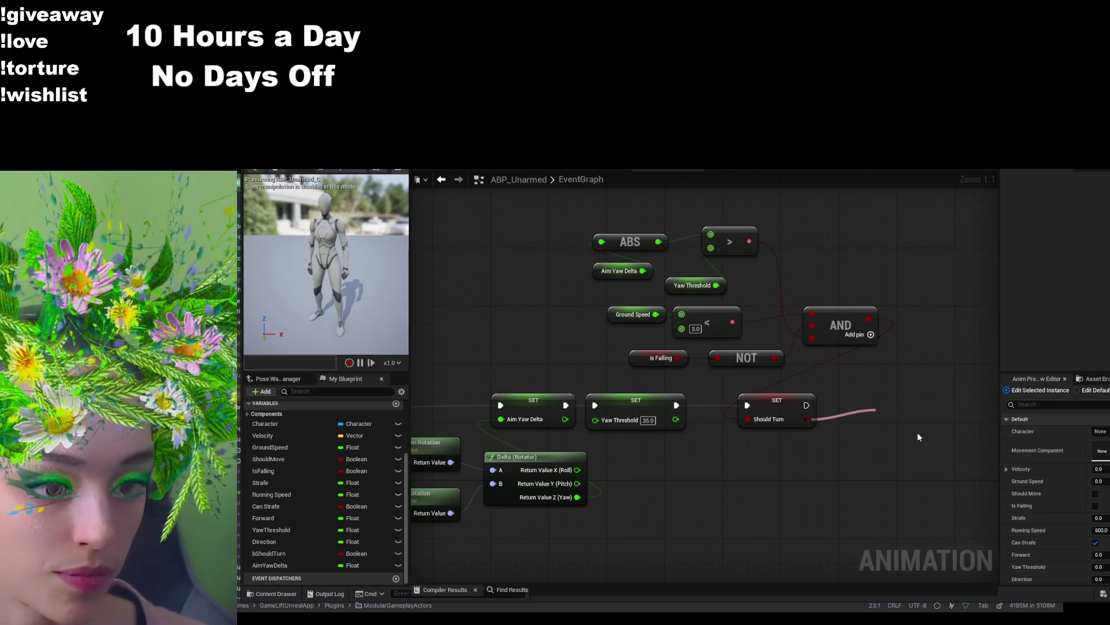
left_click(914, 443)
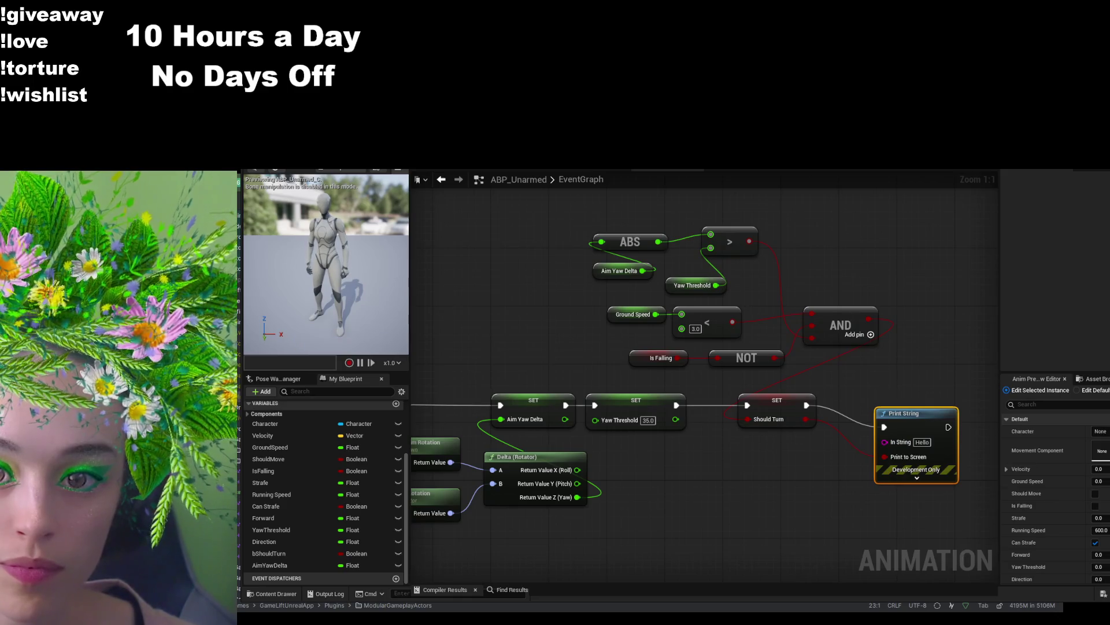
key("alt+Tab")
key("alt+p")
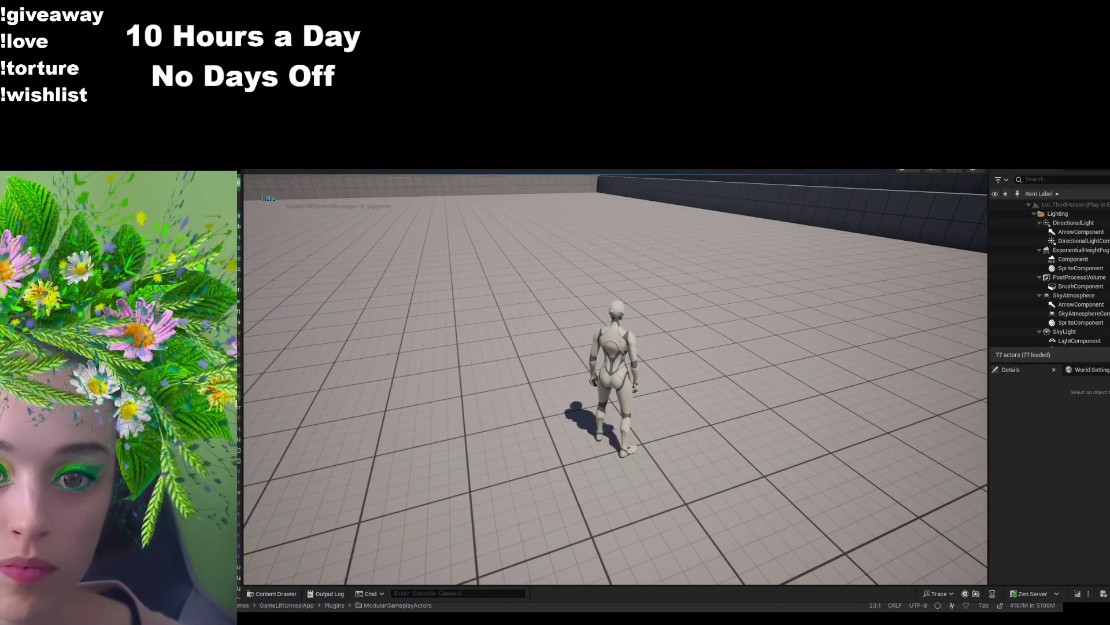
- Stop the play session and expand the Print String node's advanced options in the EventGraph
key("Escape")
key("alt+Tab")
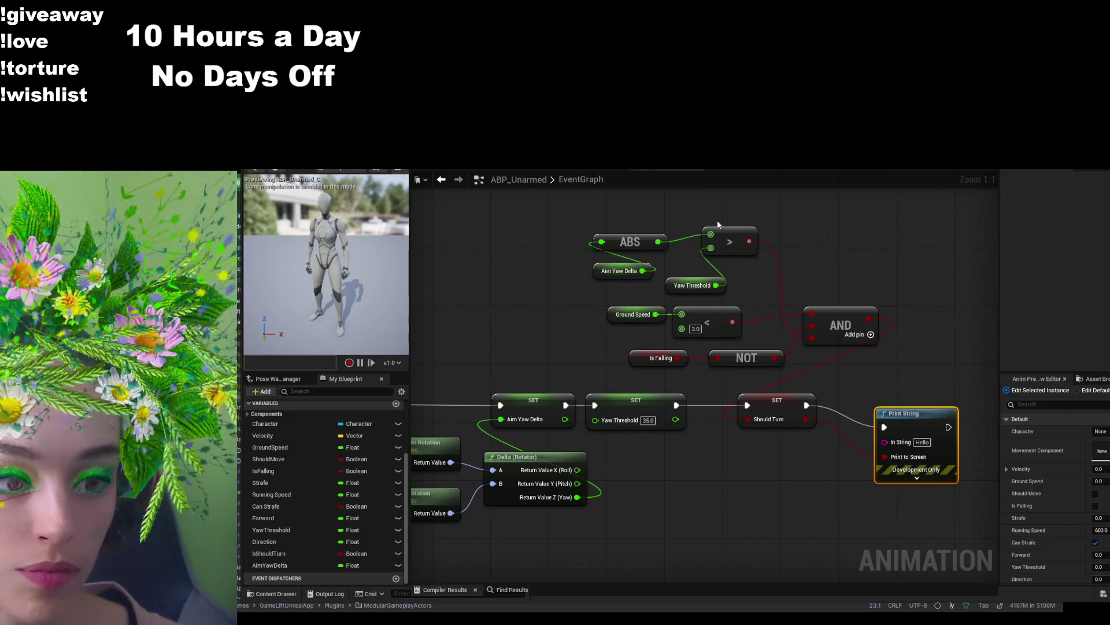
left_click(917, 478)
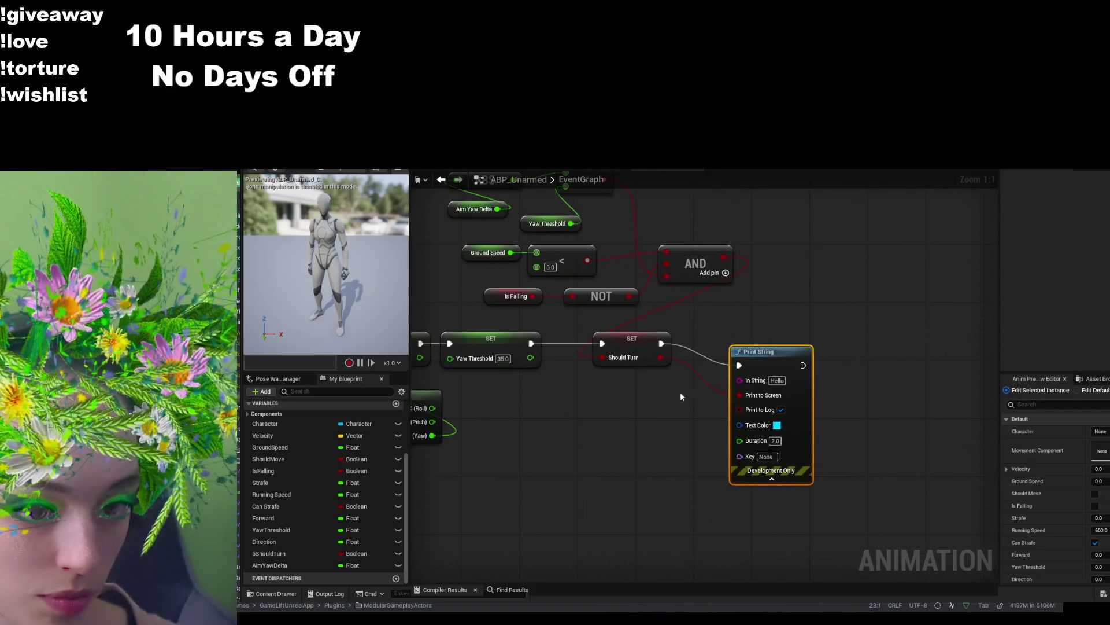
left_click(928, 333)
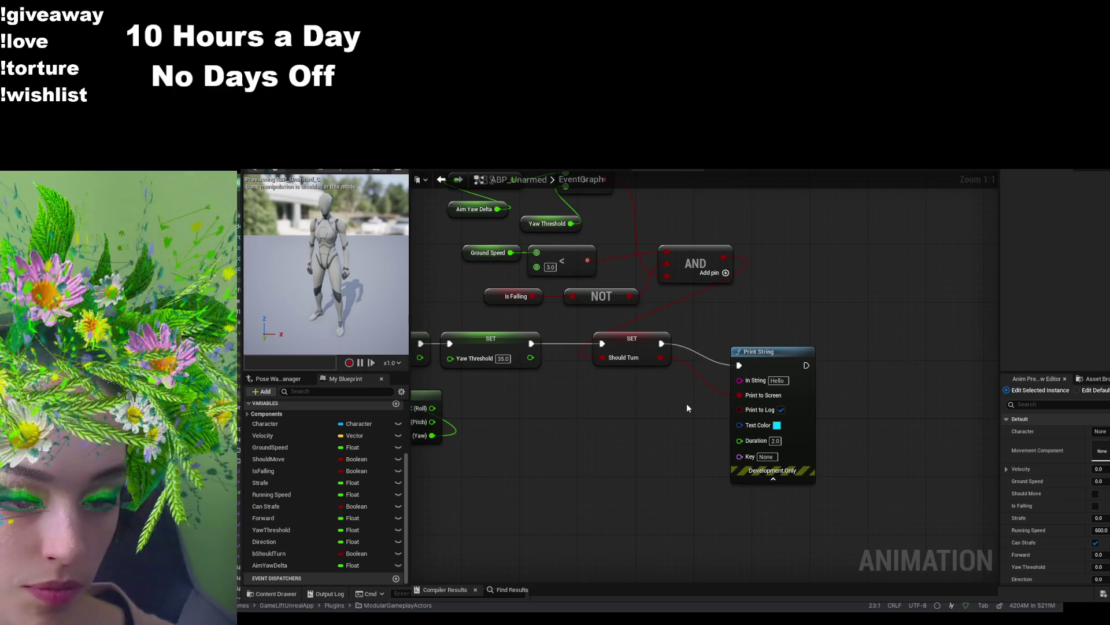
mouse_move(687, 408)
left_mouse_down()
mouse_move(696, 442)
mouse_move(792, 442)
left_mouse_up()
scroll(793, 439, "down", 1)
scroll(864, 425, "down", 1)
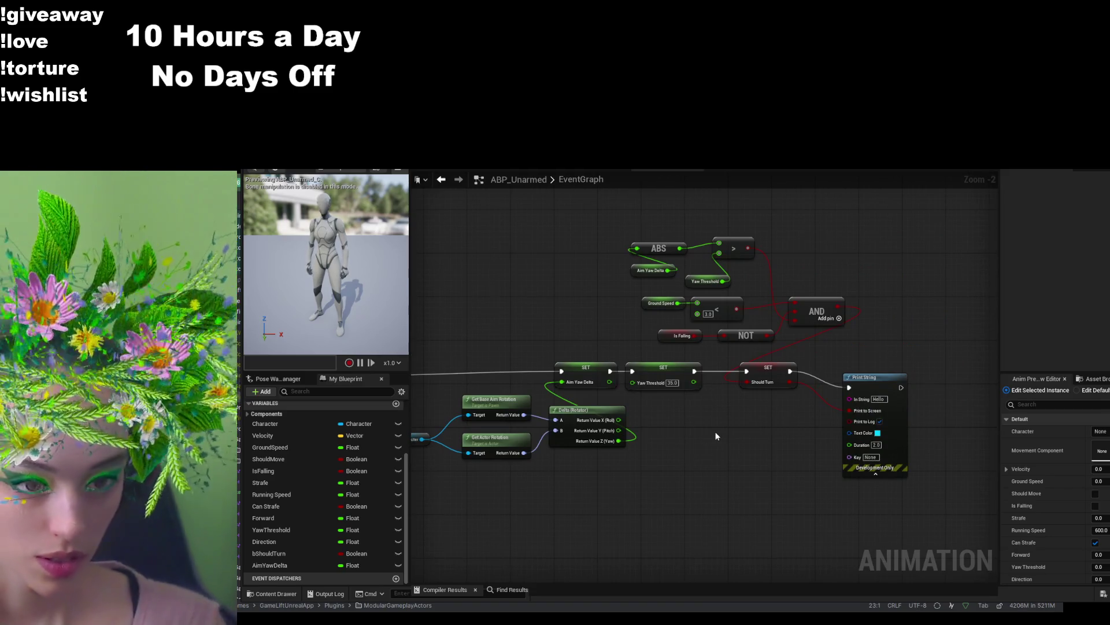
scroll(723, 432, "up", 2)
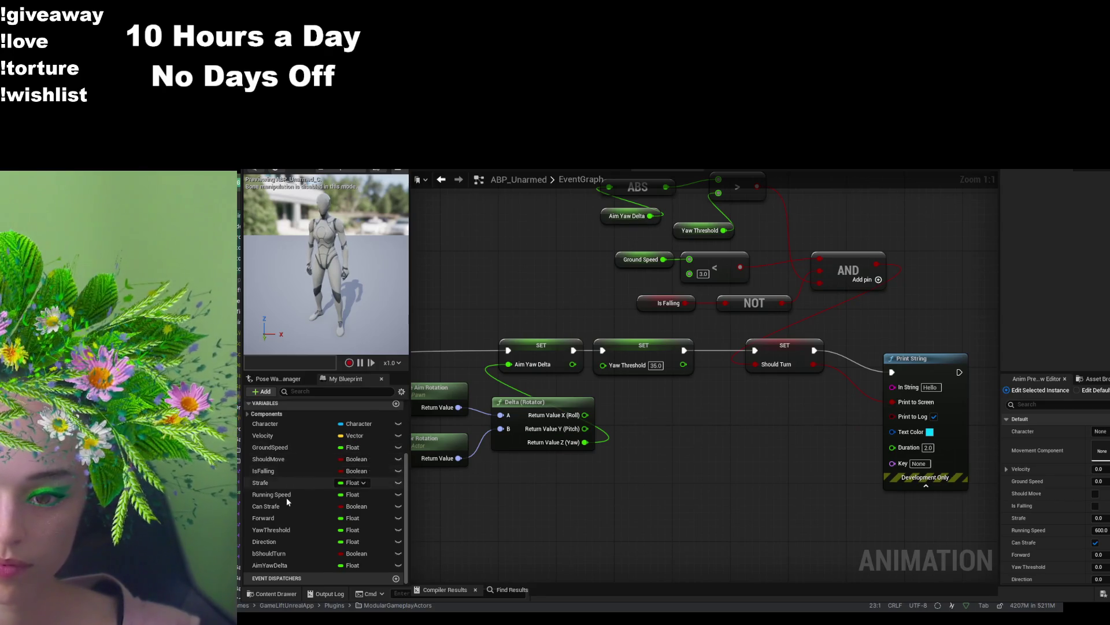
- Wire a Should Turn getter into Print String's In String and enable Print to Screen
left_click_drag(282, 557, 742, 446)
left_click(790, 465)
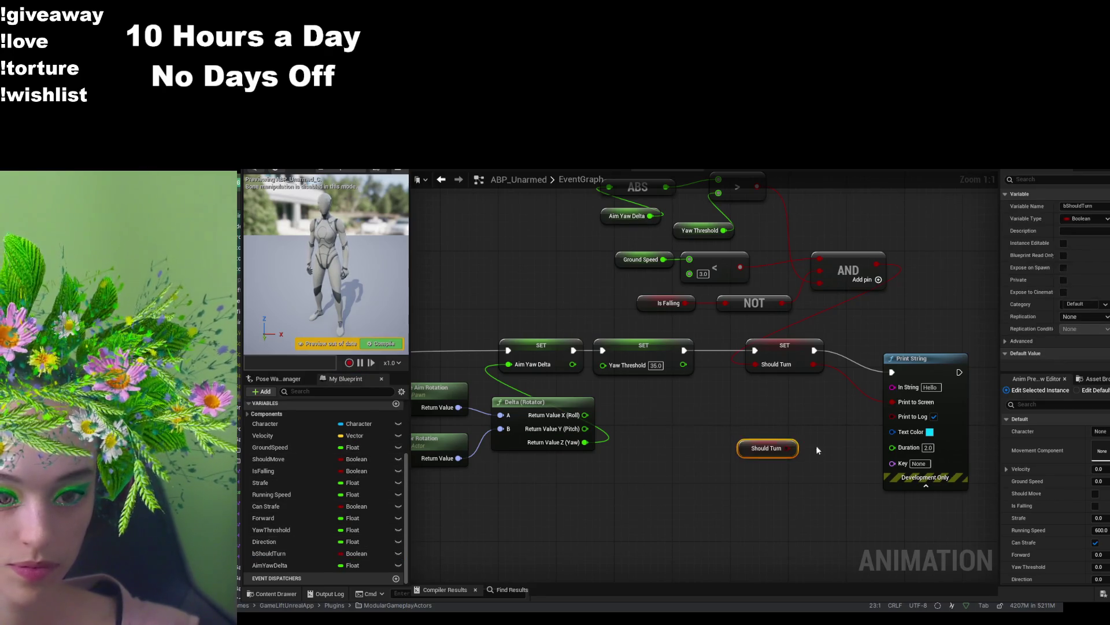
left_click_drag(790, 448, 898, 386)
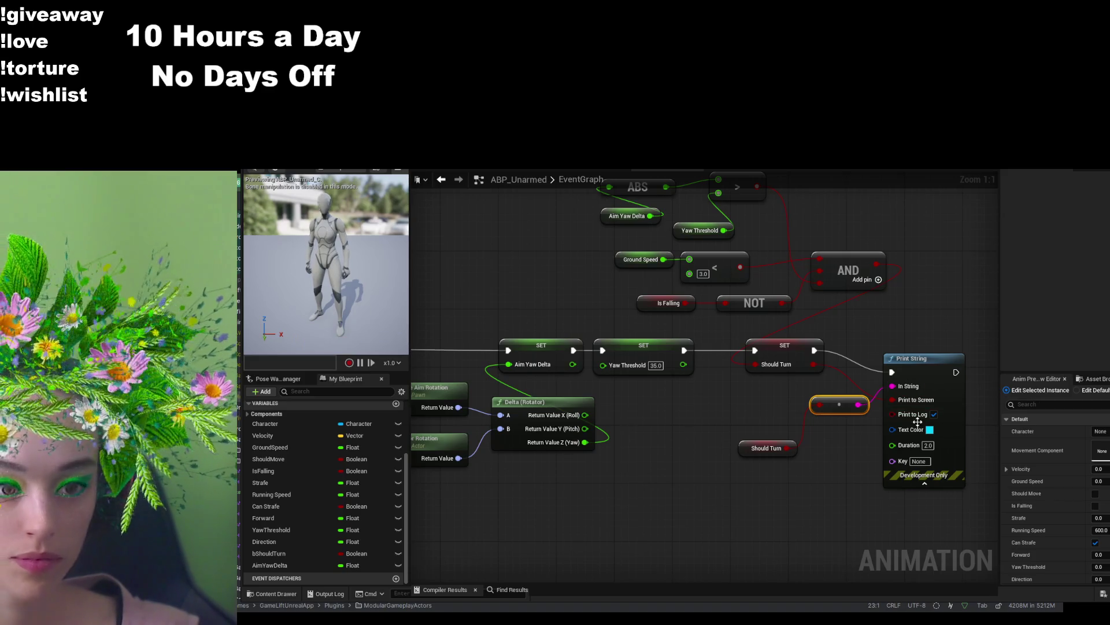
left_click(911, 400)
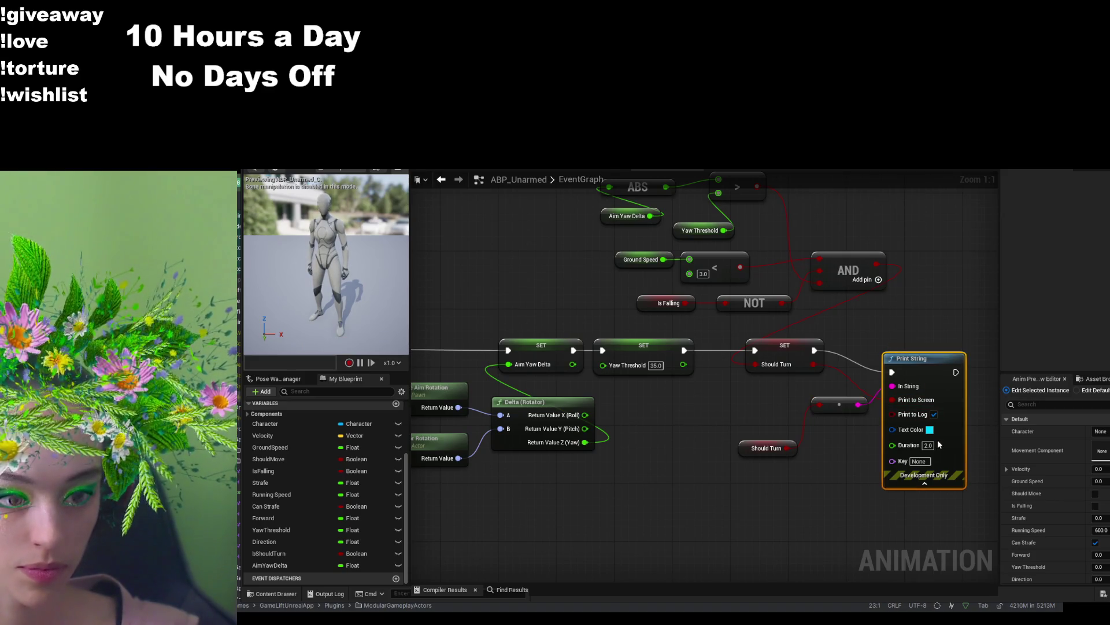
left_click(911, 400)
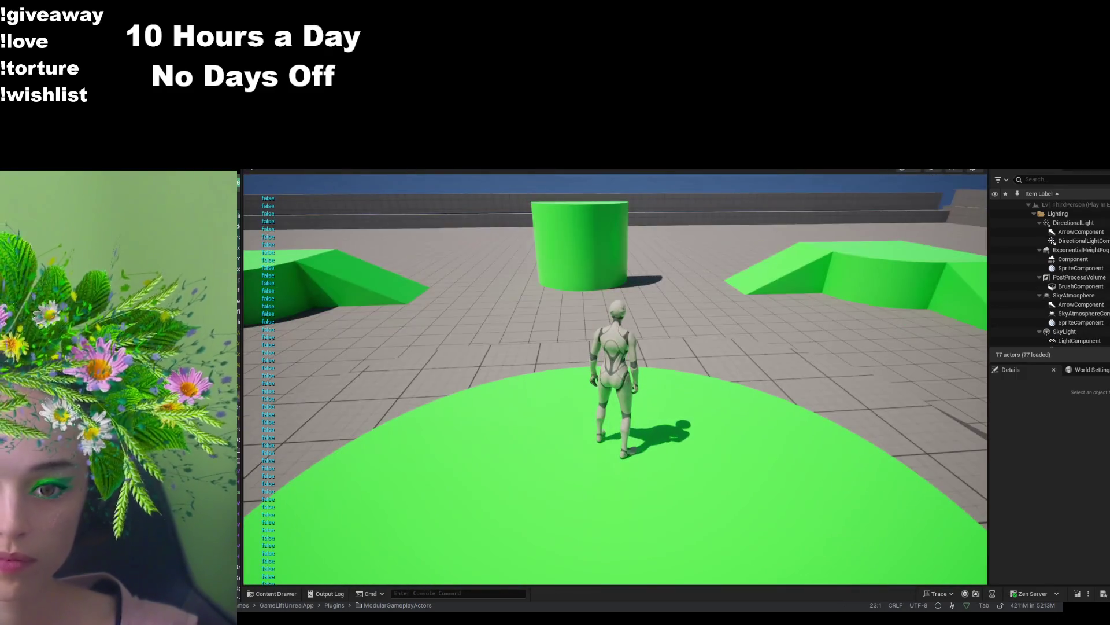
- Print the ground-speed comparison result instead of Should Turn and compile
key("alt+Tab")
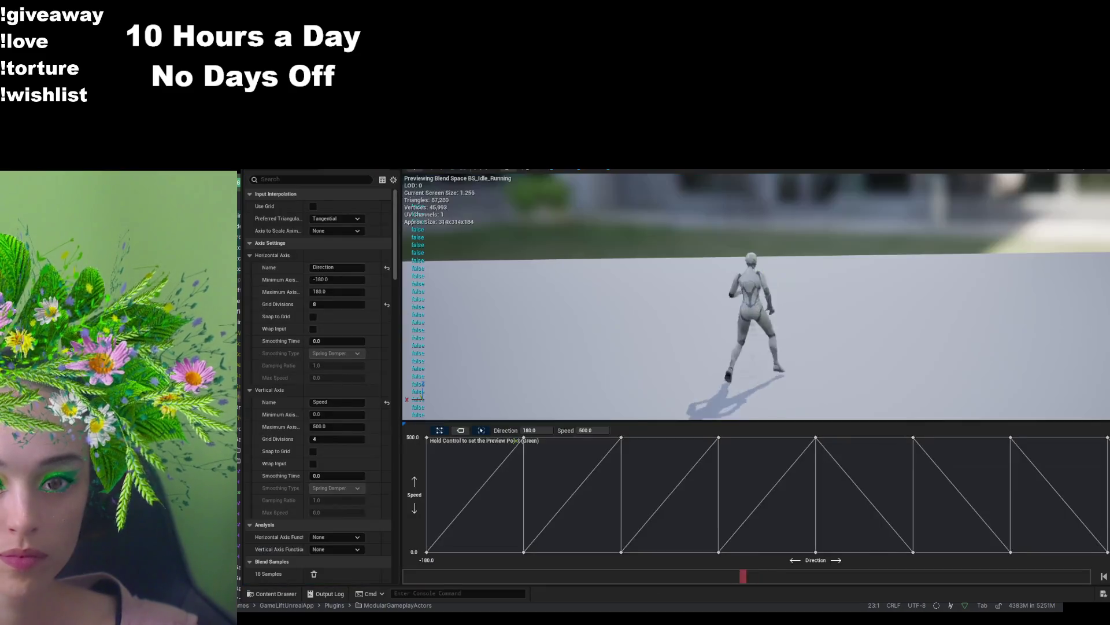
key("alt+Tab")
left_click_drag(894, 318, 918, 362)
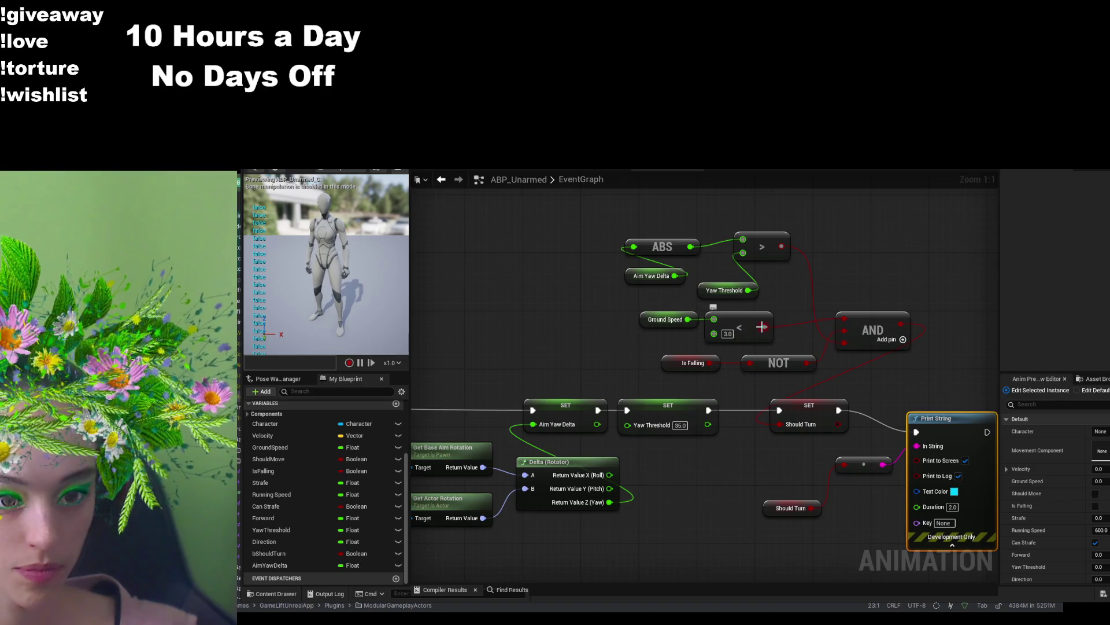
left_click(918, 446, "alt")
mouse_move(764, 327)
left_mouse_down()
mouse_move(900, 425)
mouse_move(920, 457)
mouse_move(918, 446)
left_mouse_up()
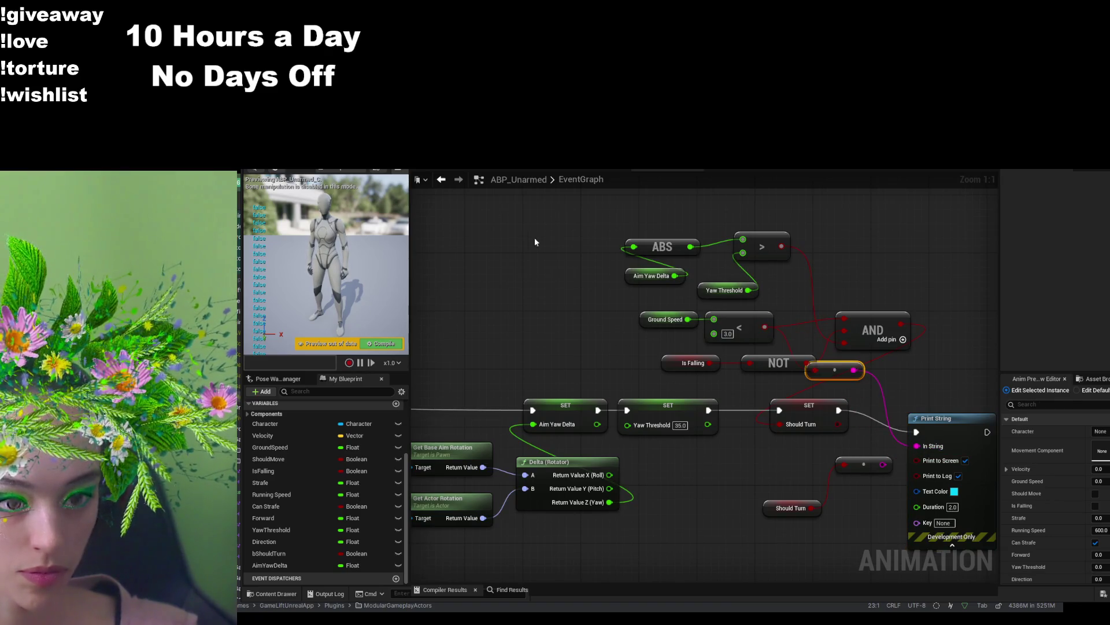
key("F7")
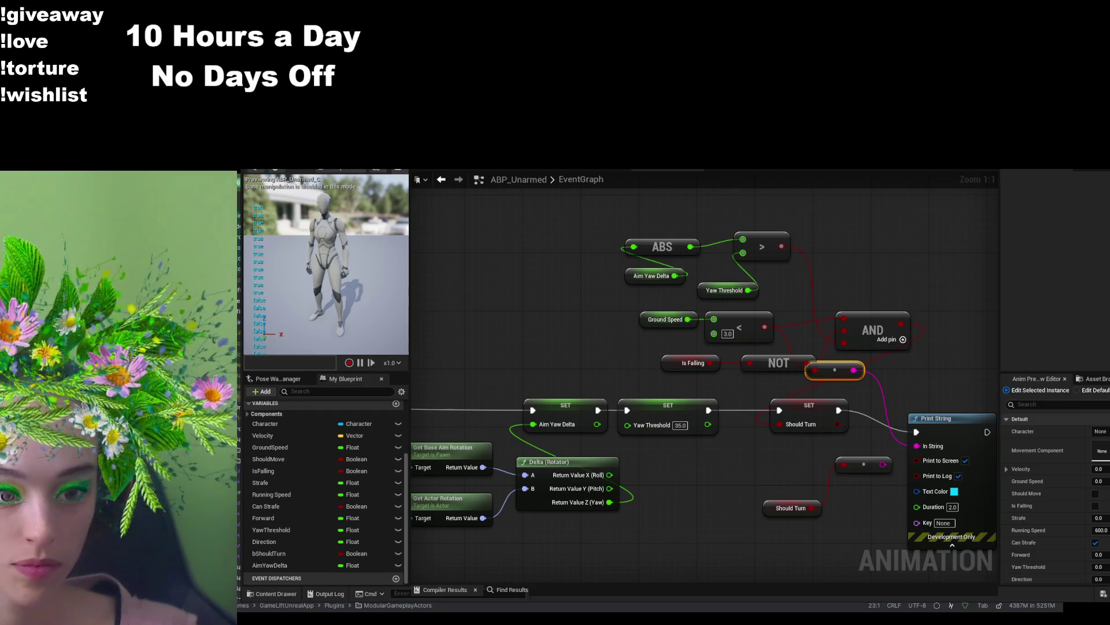
- Delete the unused Should Turn getter and converter, then run and stop the game
left_click_drag(866, 538, 753, 459)
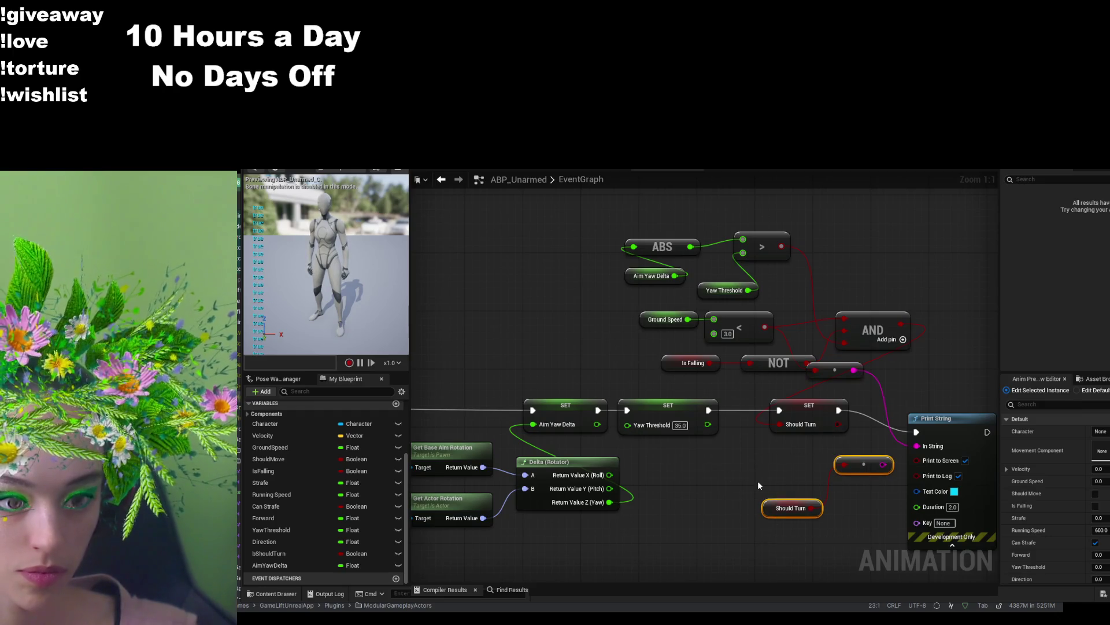
key("Delete")
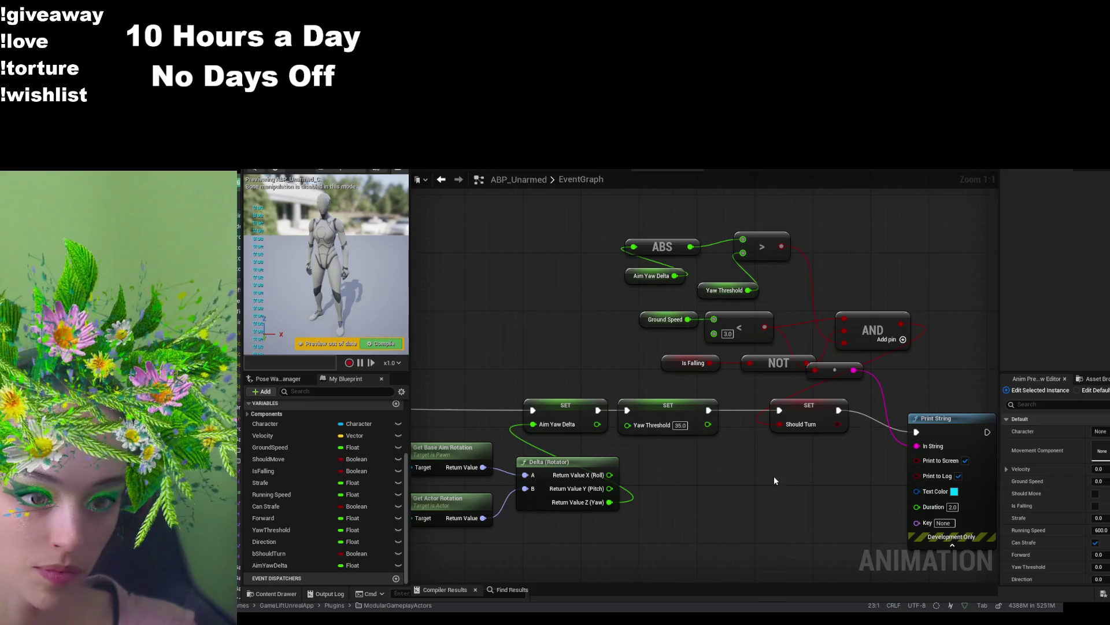
key("alt+p")
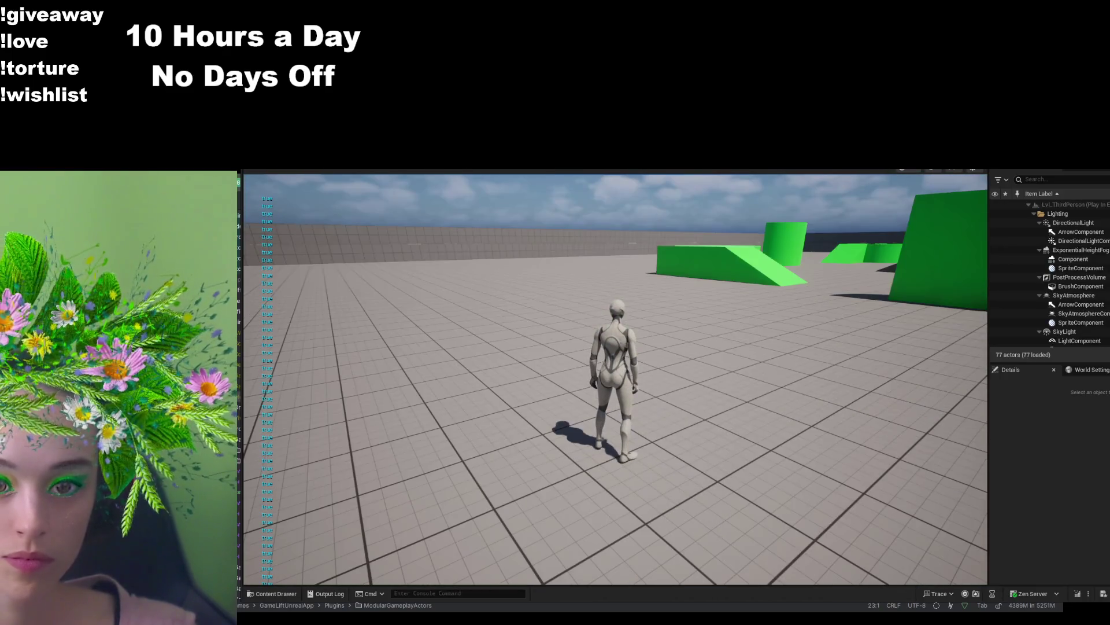
key("Escape")
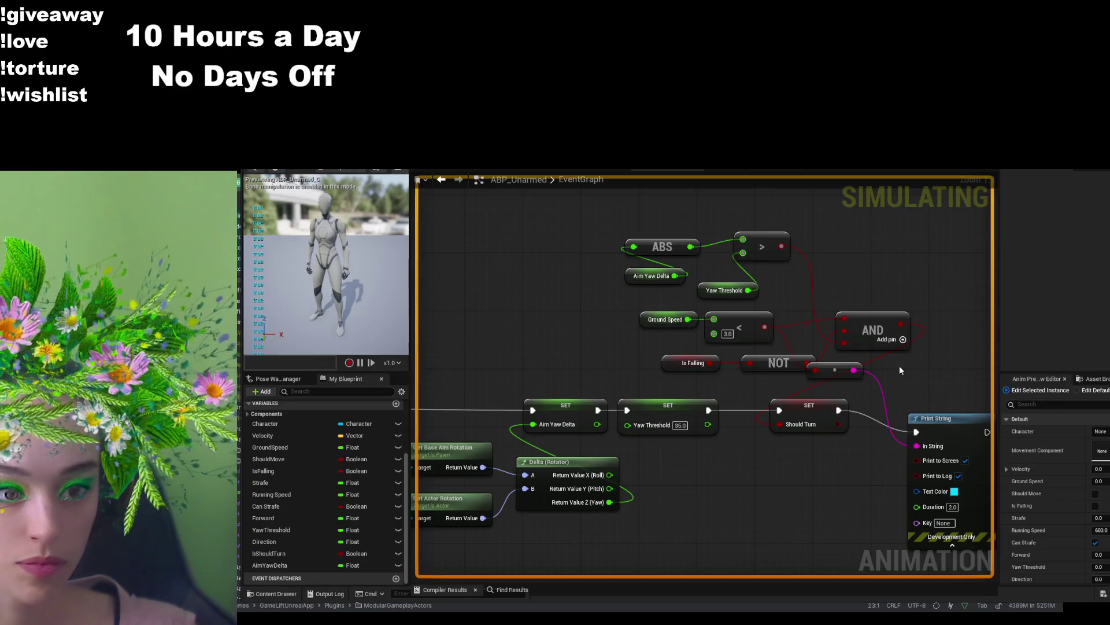
- Disconnect Print String's In String, delete the converter beside NOT, then compile and play-test
mouse_move(927, 333)
left_mouse_down()
mouse_move(794, 279)
mouse_move(849, 336)
left_mouse_up()
left_click(805, 386)
key("ctrl+z")
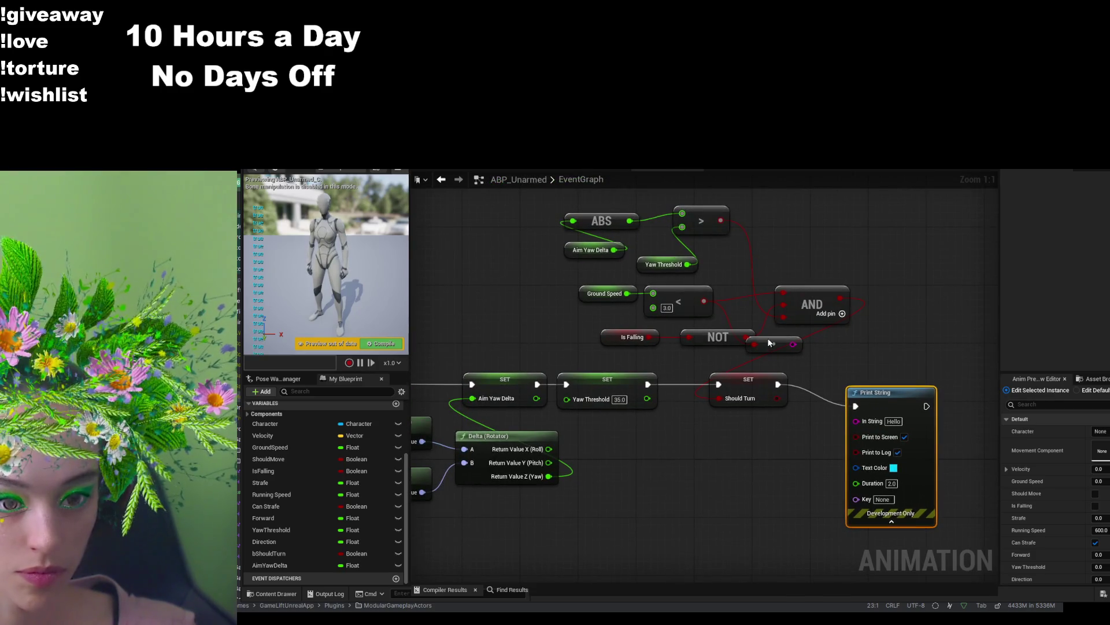
left_click(783, 341)
key("Delete")
mouse_move(745, 236)
left_mouse_down()
mouse_move(765, 259)
mouse_move(854, 297)
mouse_move(885, 458)
mouse_move(886, 441)
left_mouse_up()
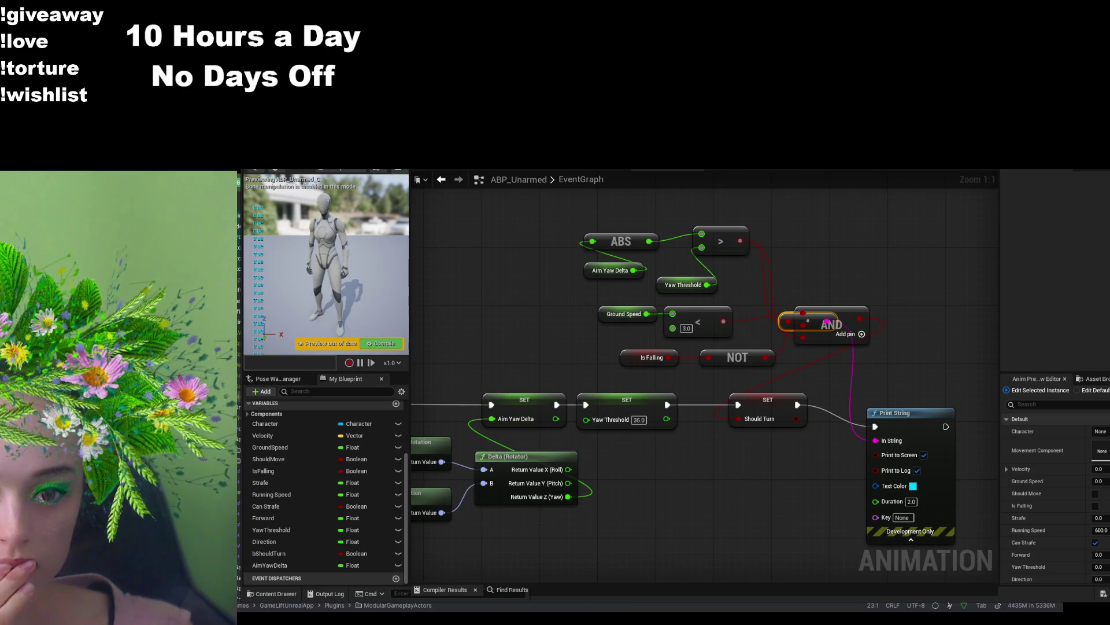
key("F7")
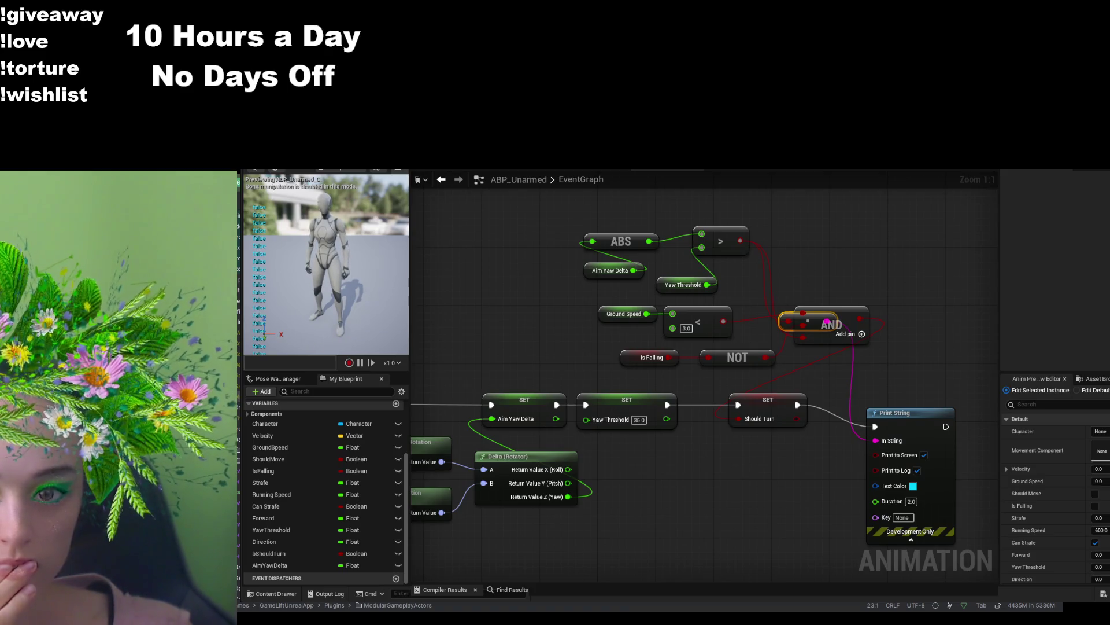
key("alt+p")
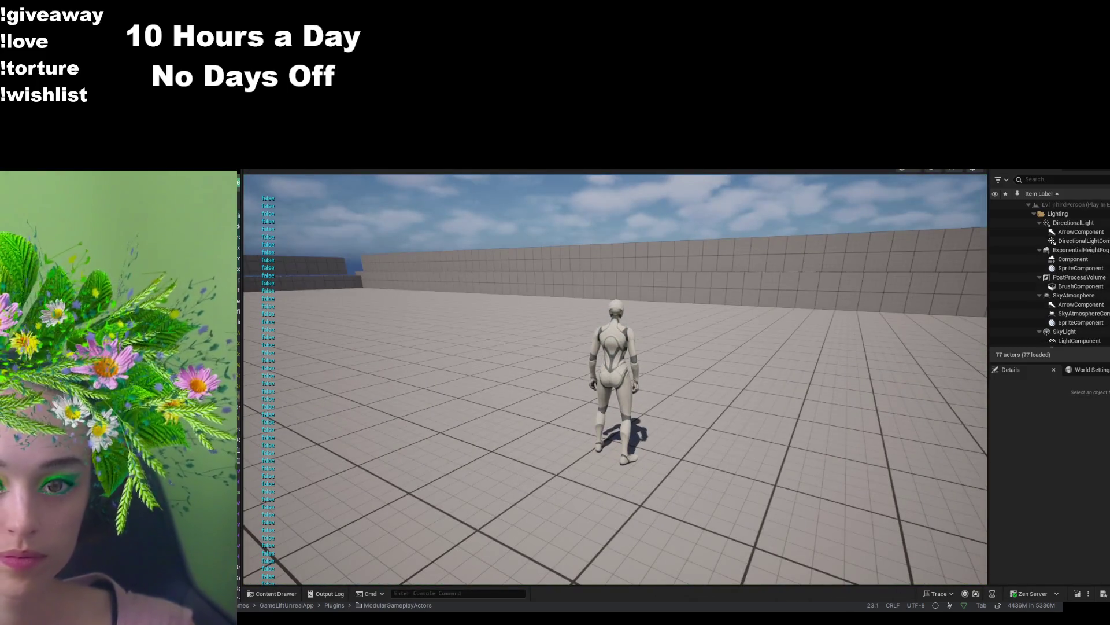
key("Escape")
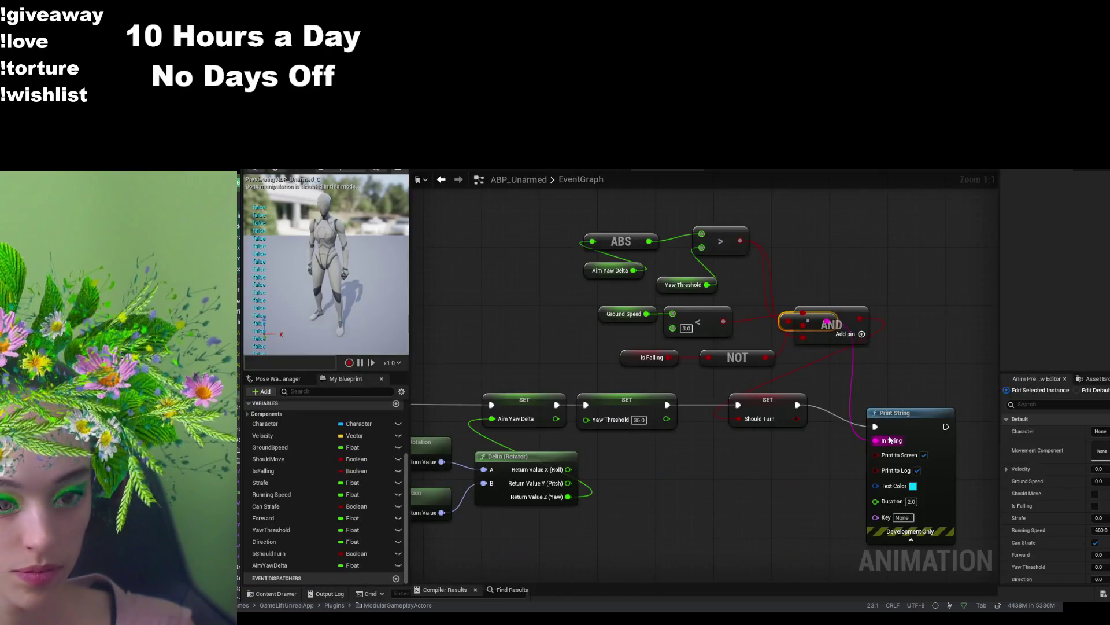
- Unhook the remaining debug wire from Print String and delete the converter hidden beside AND
left_click(898, 444)
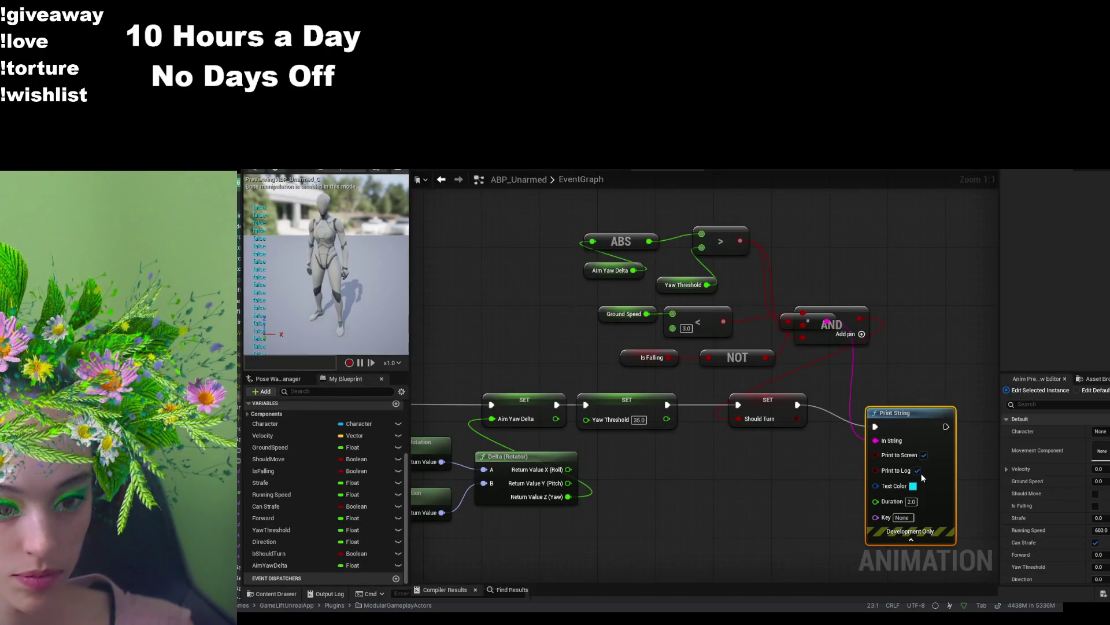
mouse_move(783, 241)
left_mouse_down()
mouse_move(806, 258)
mouse_move(837, 349)
mouse_move(910, 310)
left_mouse_up()
left_click(855, 355)
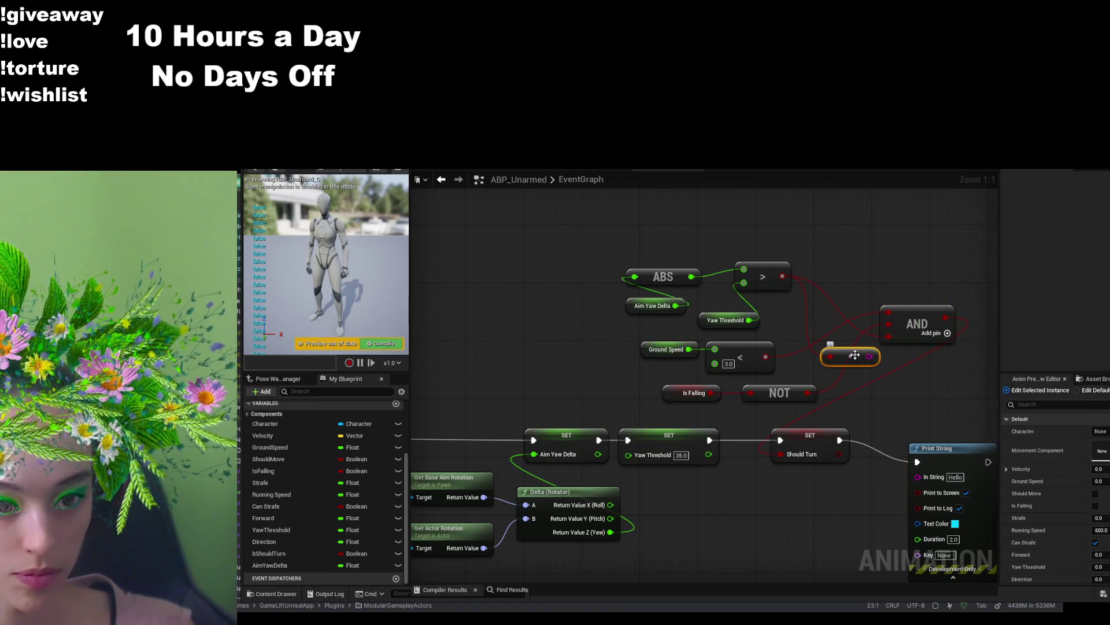
key("Delete")
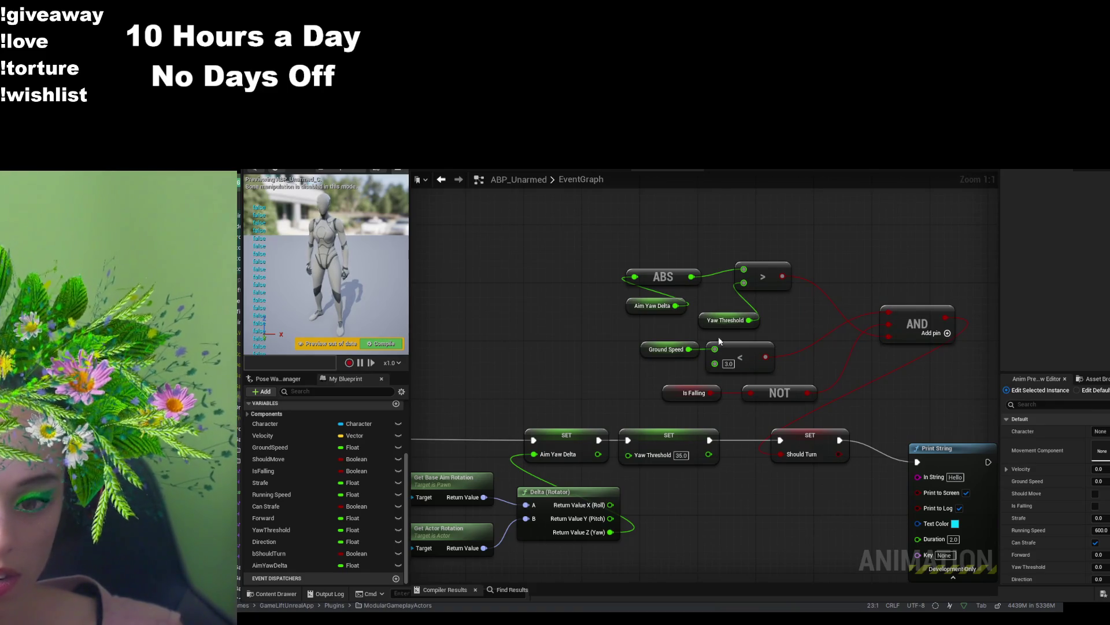
left_click_drag(688, 523, 842, 480)
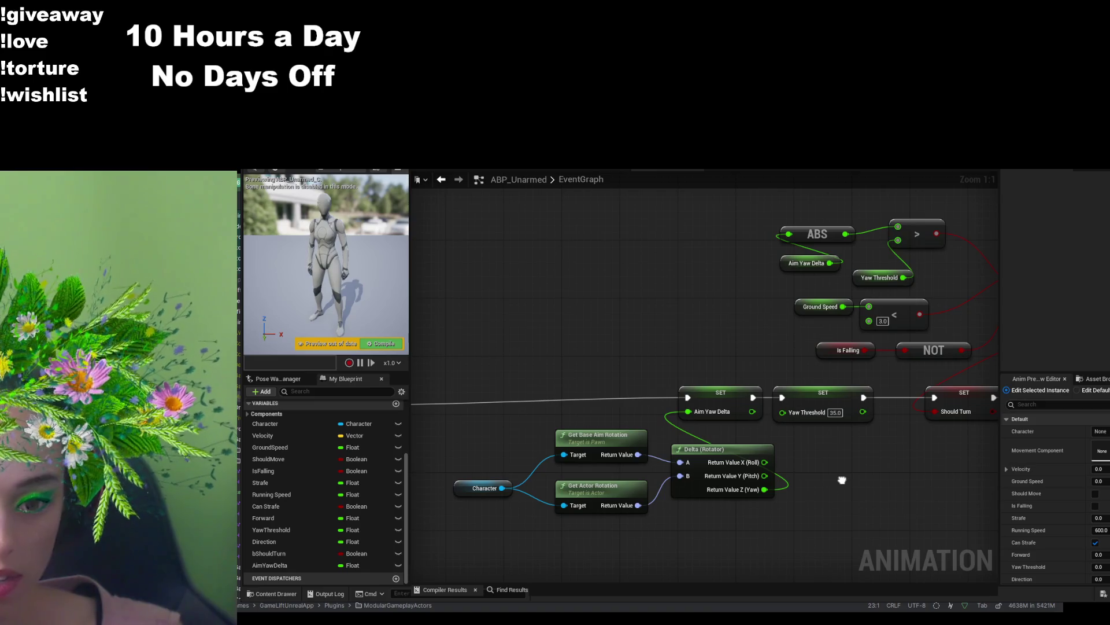
left_click_drag(842, 480, 765, 491)
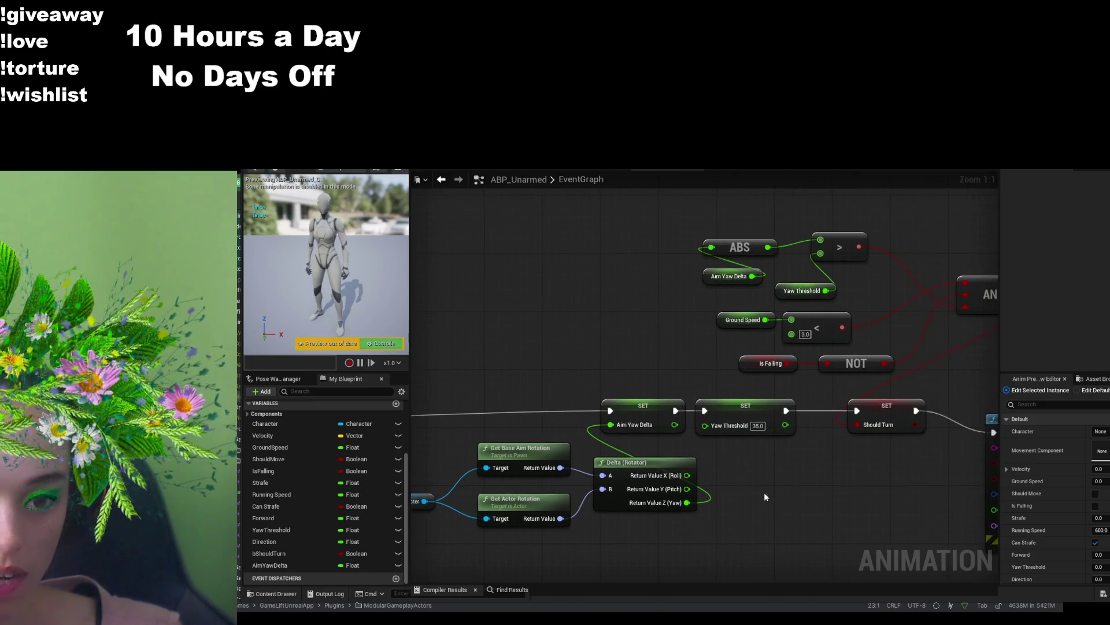
- Scroll down in the EventGraph to view more of the graph
scroll(765, 492, "down", 2)
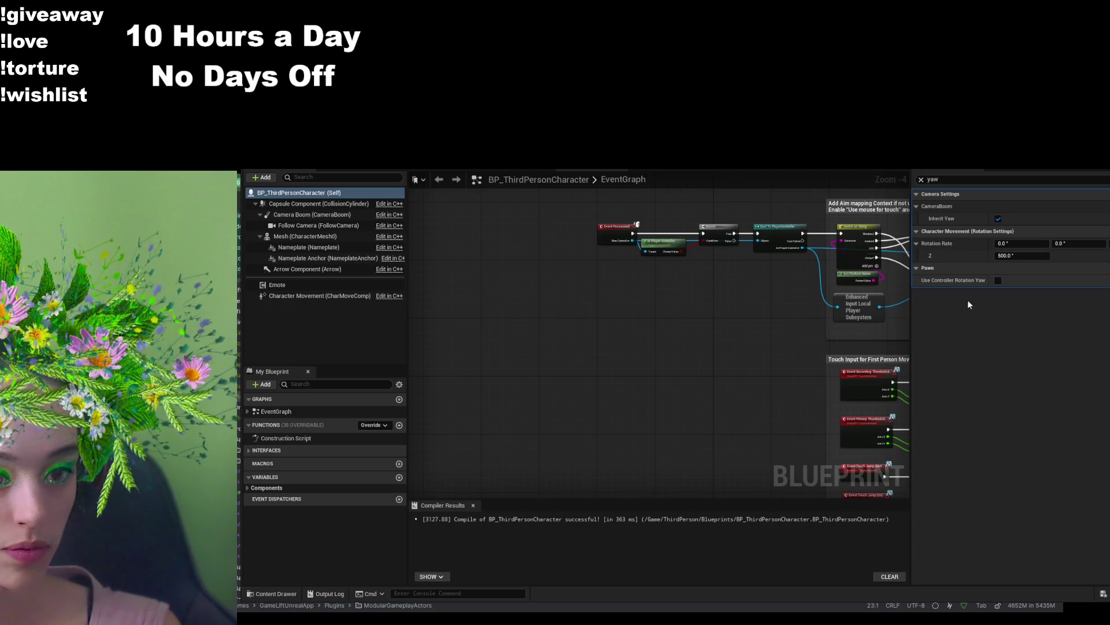
- Disable Use Controller Rotation Yaw, compile, walk the character in Play, then re-enable it
left_click(998, 280)
key("F7")
key("ctrl+Tab")
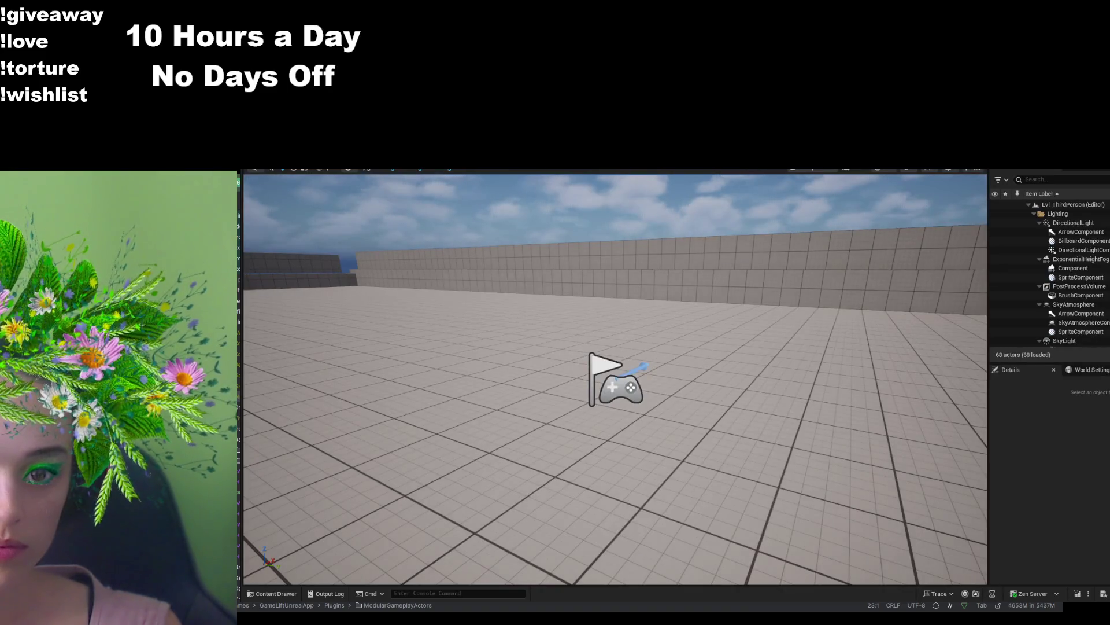
key("alt+p")
key("s")
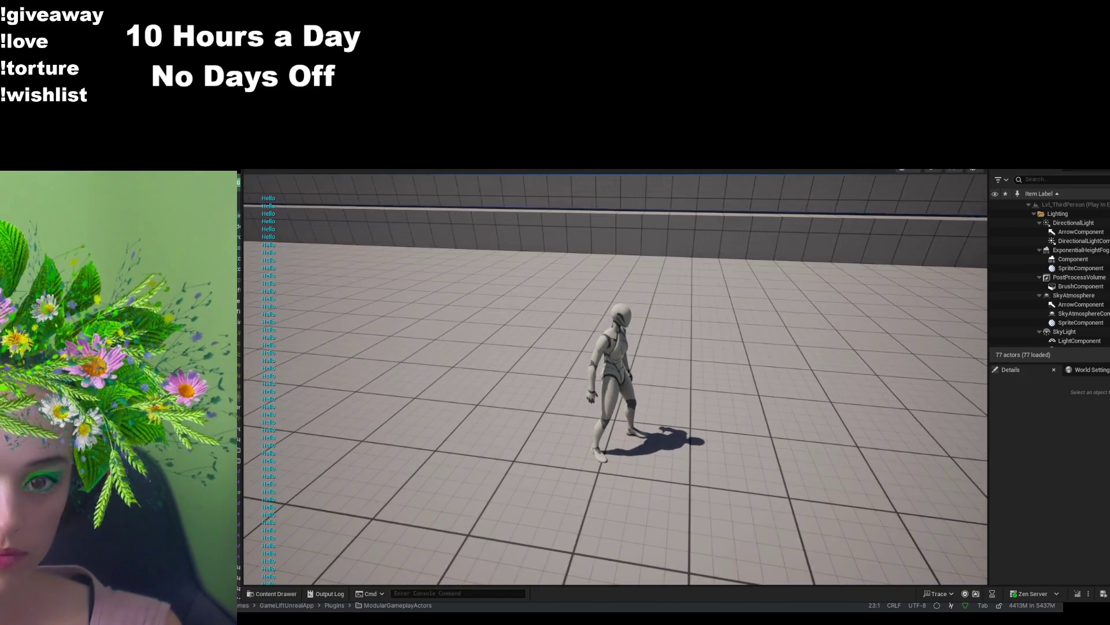
key("Escape")
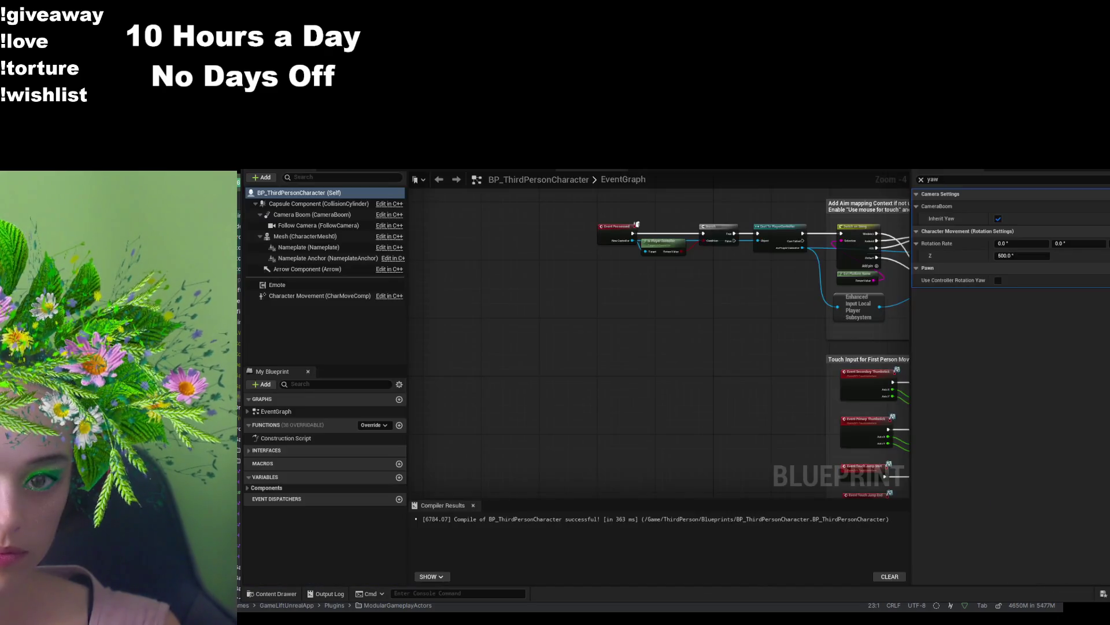
left_click(998, 281)
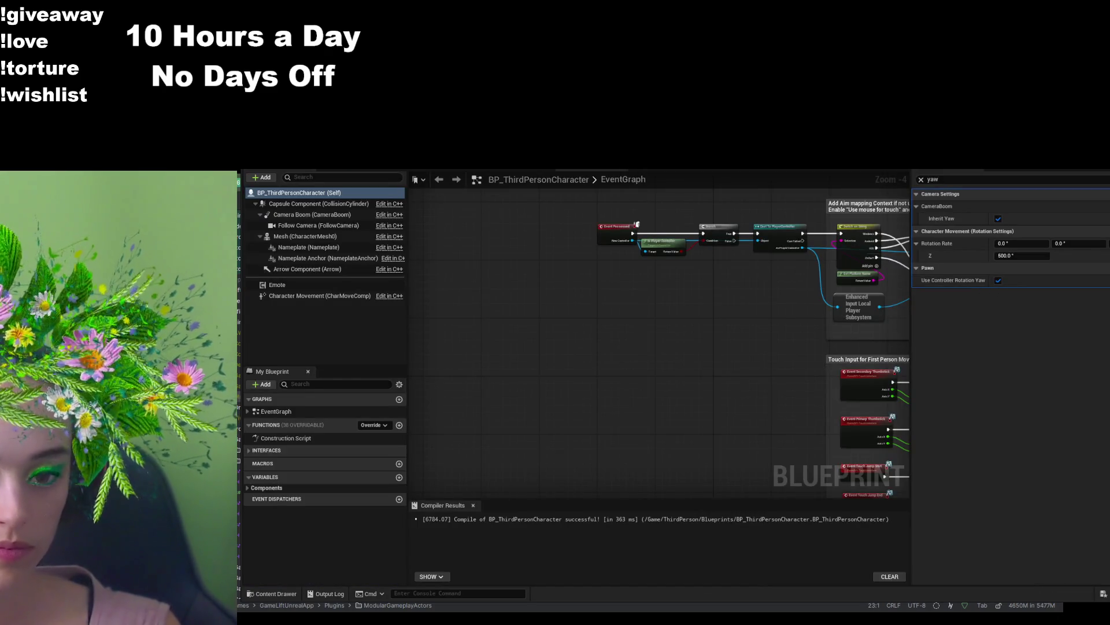
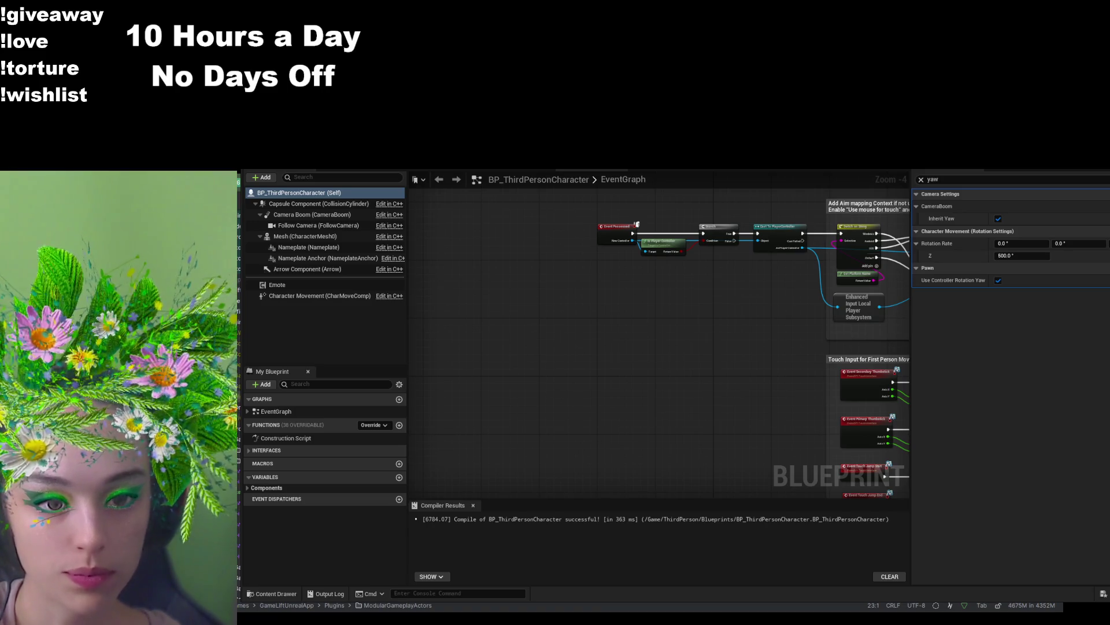
- Switch to the ABP_Unarmed animation blueprint's EventGraph
key("alt+Tab")
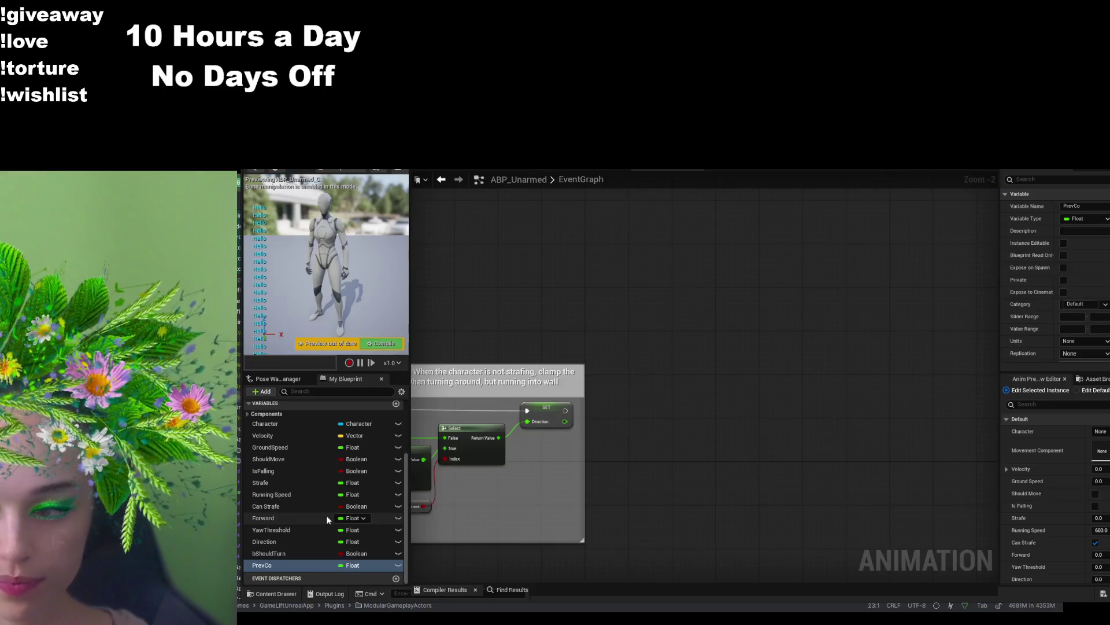
- Rename the PrevCo variable to PrevCtrlYaw and YawThreshold to AccumTurnYaw
left_click(321, 565)
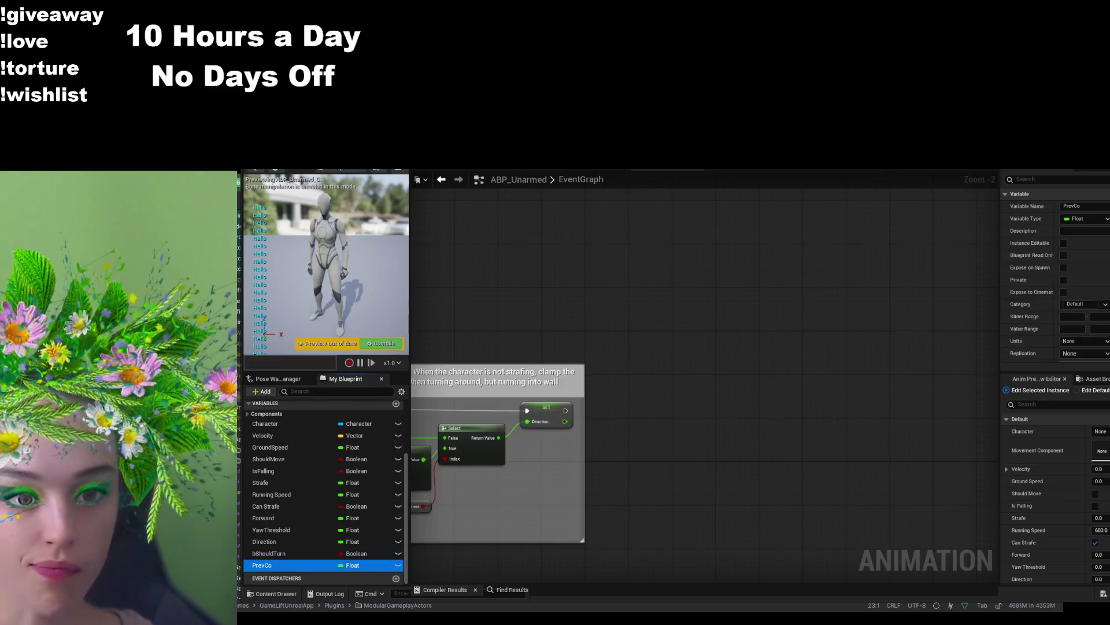
left_click(283, 564)
type("PrevCtrlYaw")
key("Return")
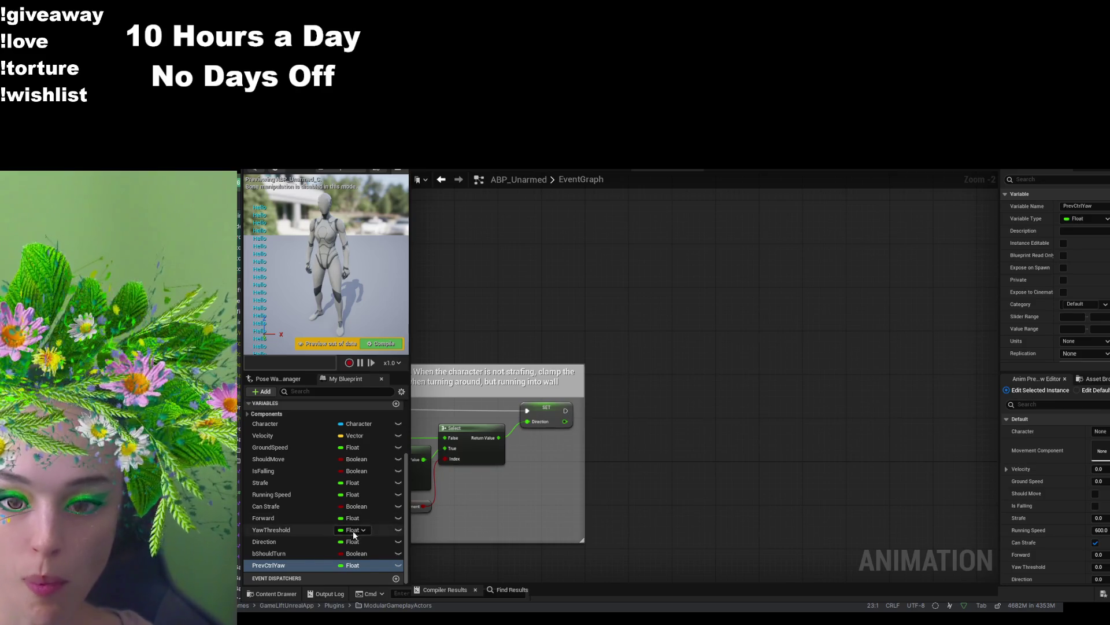
double_click(289, 528)
type("AccumTurnYaw")
key("Return")
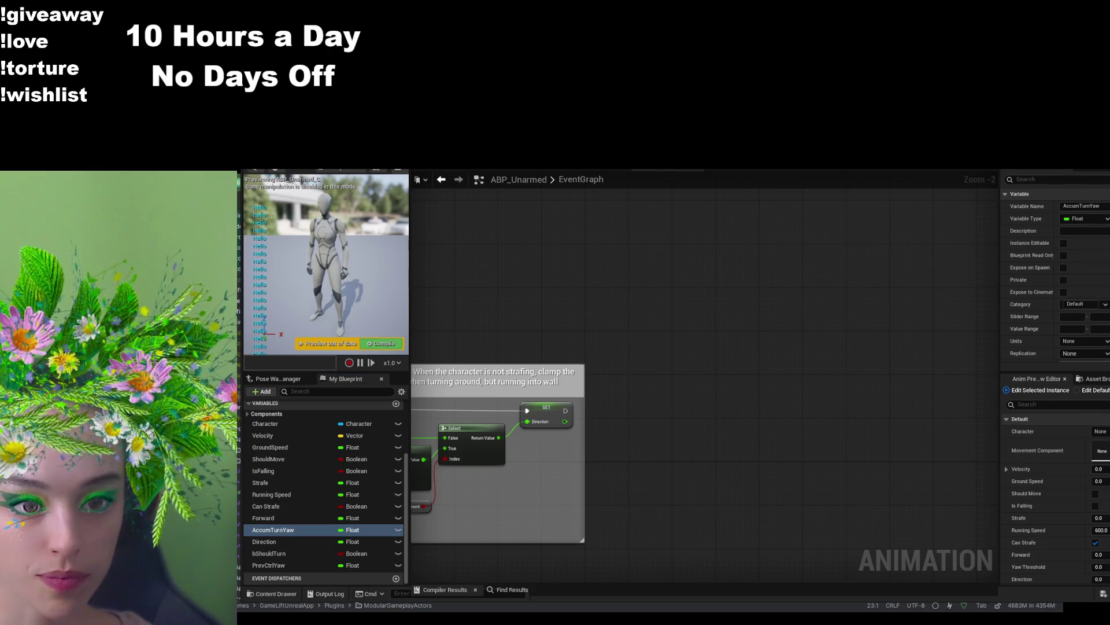
- Add a float variable named StepAngle and pull an execution wire from the Direction setter
left_click(396, 403)
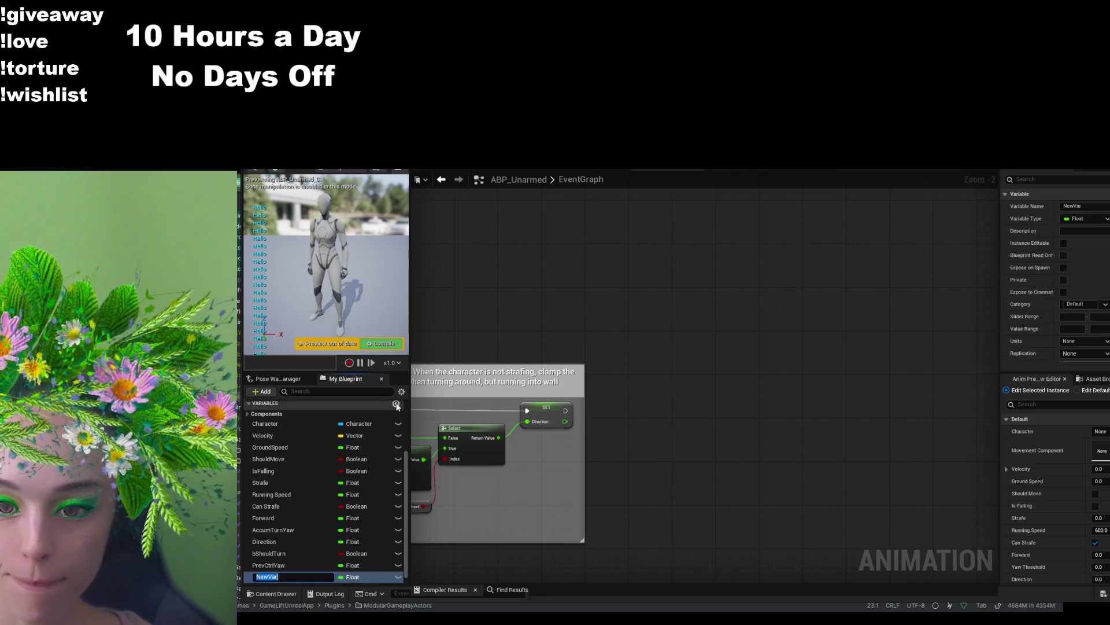
type("StepAngle")
key("Return")
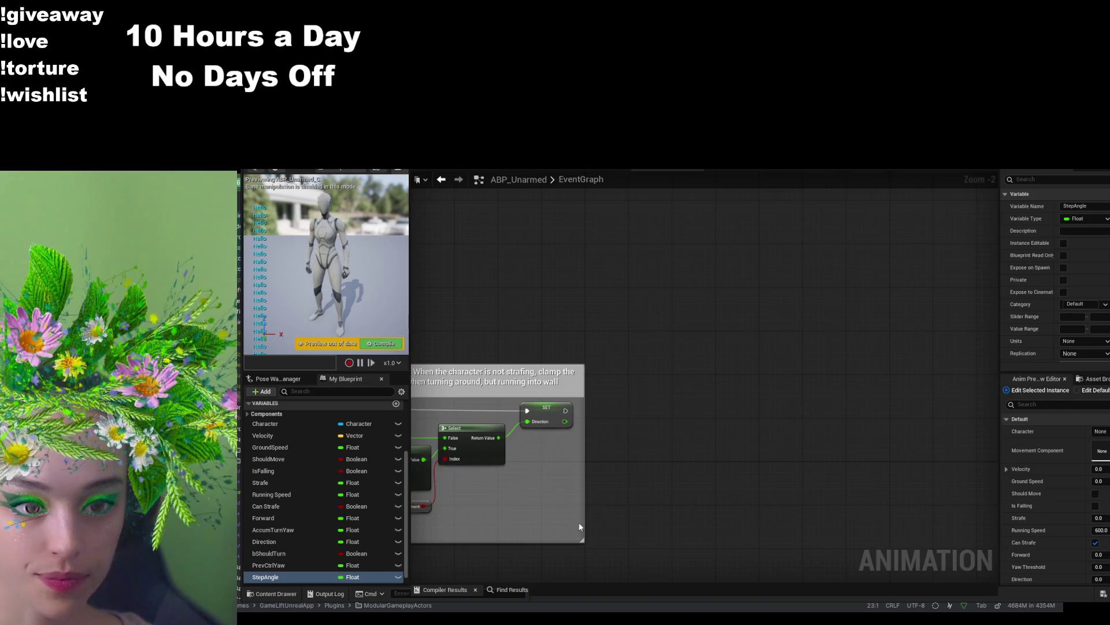
left_click_drag(565, 410, 713, 384)
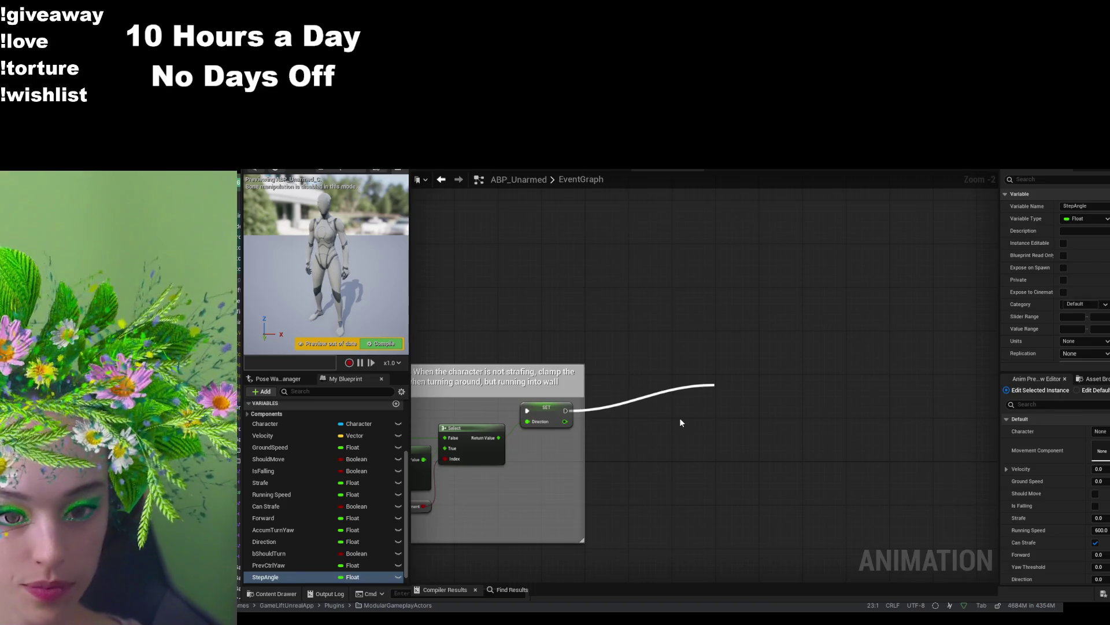
- Place a Character getter in free space and wire it into a new Get Base Aim Rotation node
key("Escape")
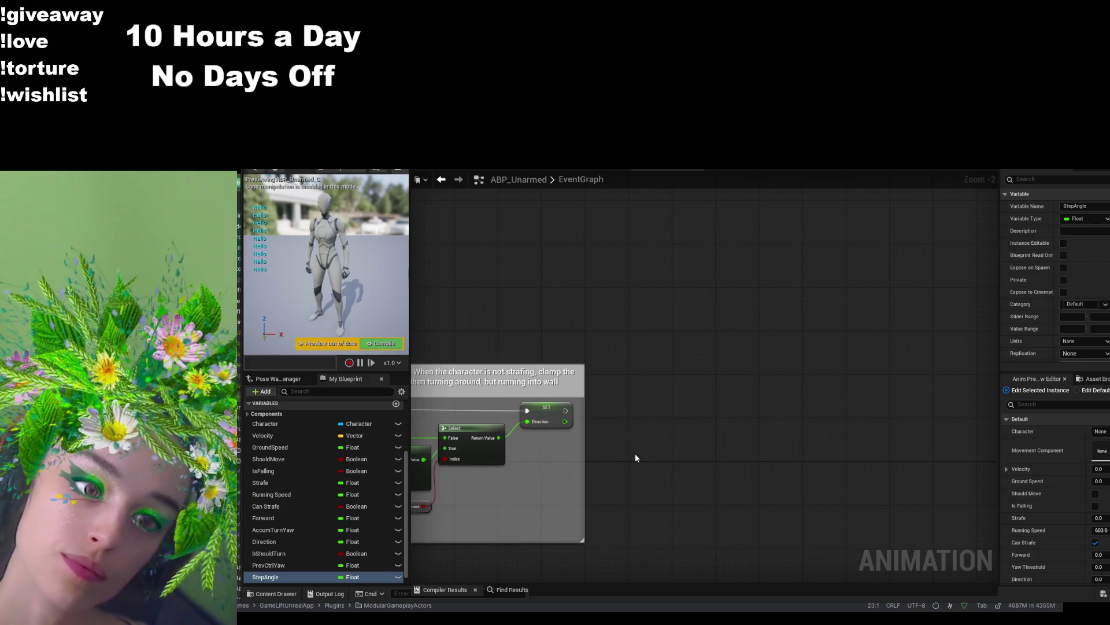
left_click_drag(635, 453, 841, 387)
mouse_move(647, 495)
left_mouse_down()
mouse_move(818, 454)
mouse_move(620, 430)
left_mouse_up()
left_click_drag(788, 446, 792, 441)
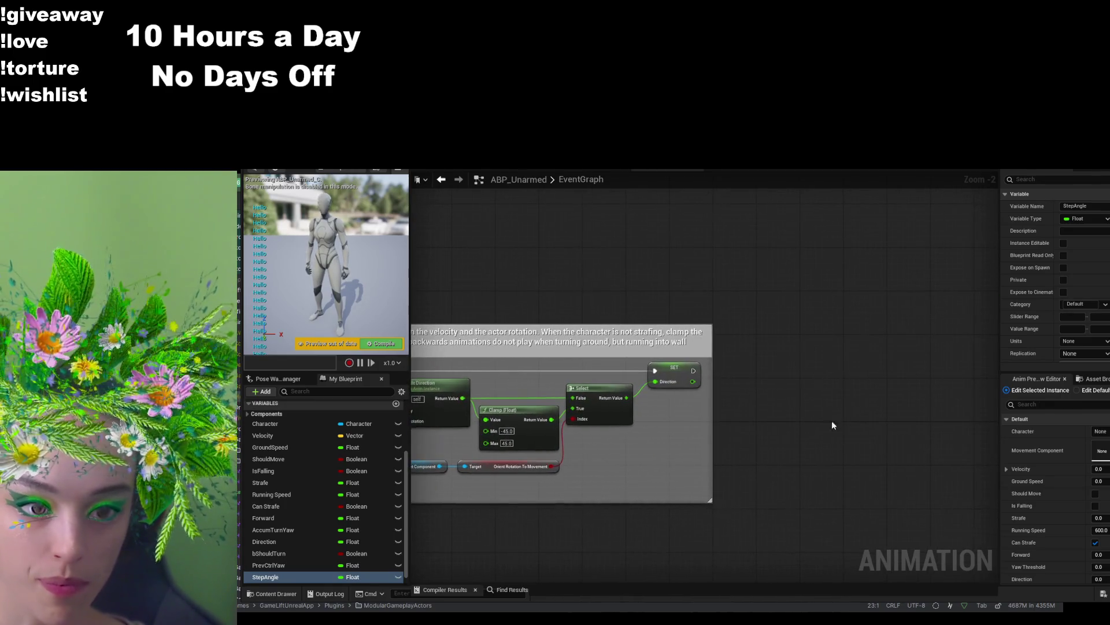
left_click(293, 422)
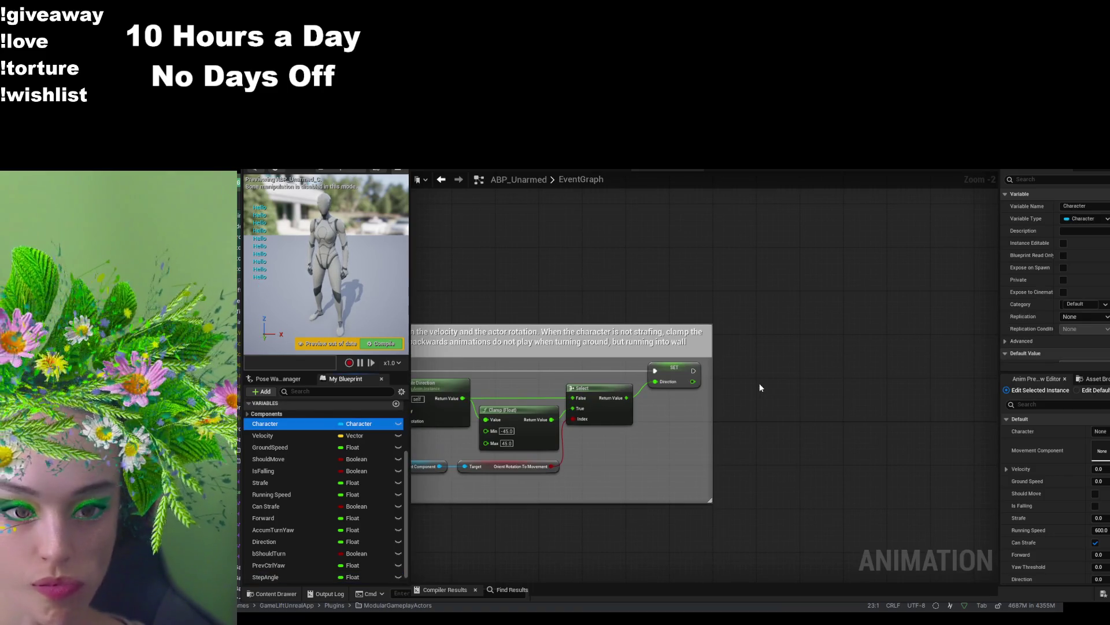
key("ctrl+v")
left_click_drag(800, 389, 835, 354)
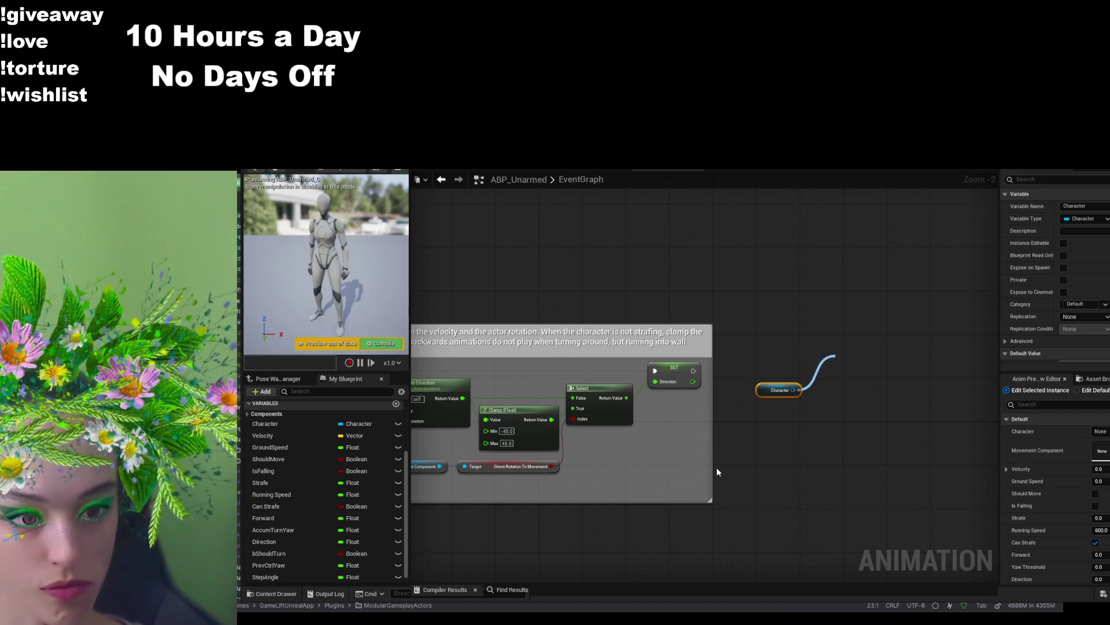
left_click(866, 409)
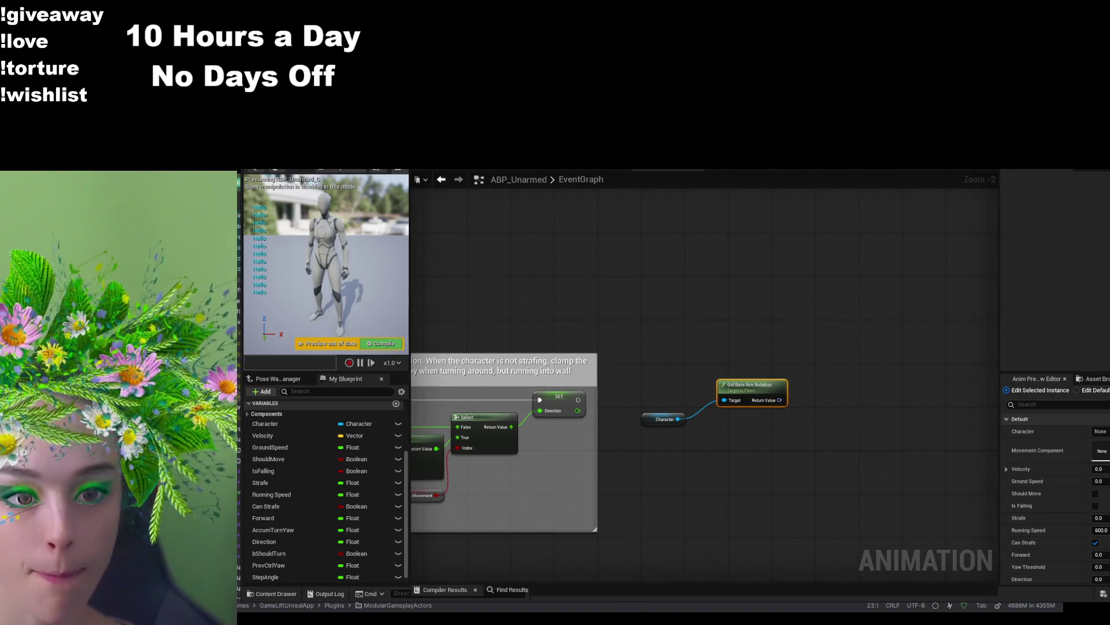
- Split the aim rotation's Return Value into Roll, Pitch and Yaw, and add another float variable
right_click(780, 400)
left_click(802, 438)
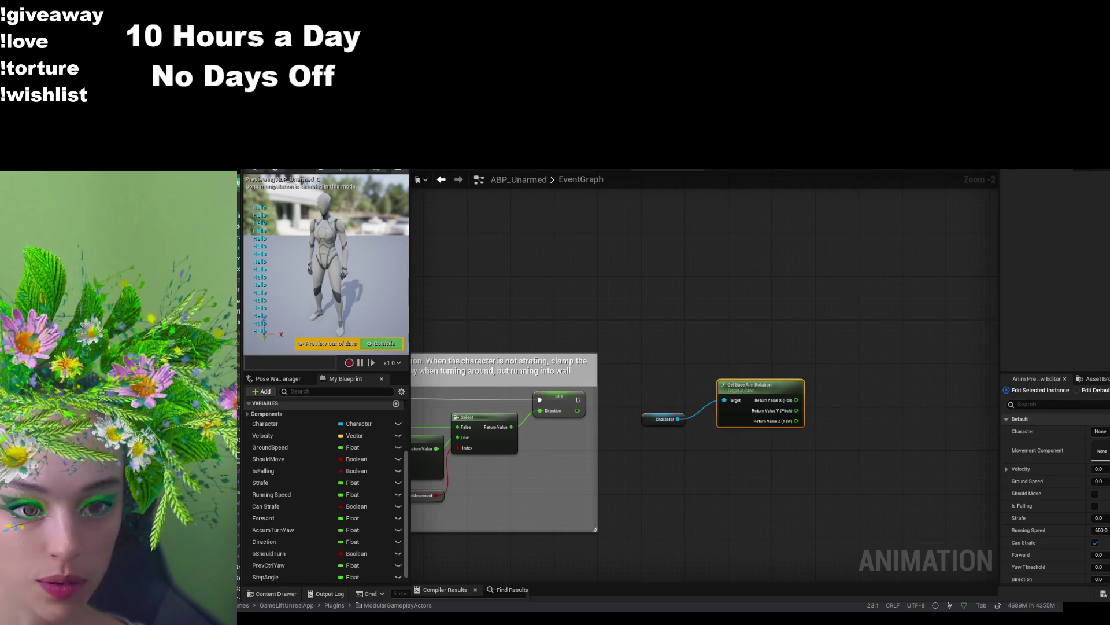
left_click_drag(799, 421, 808, 441)
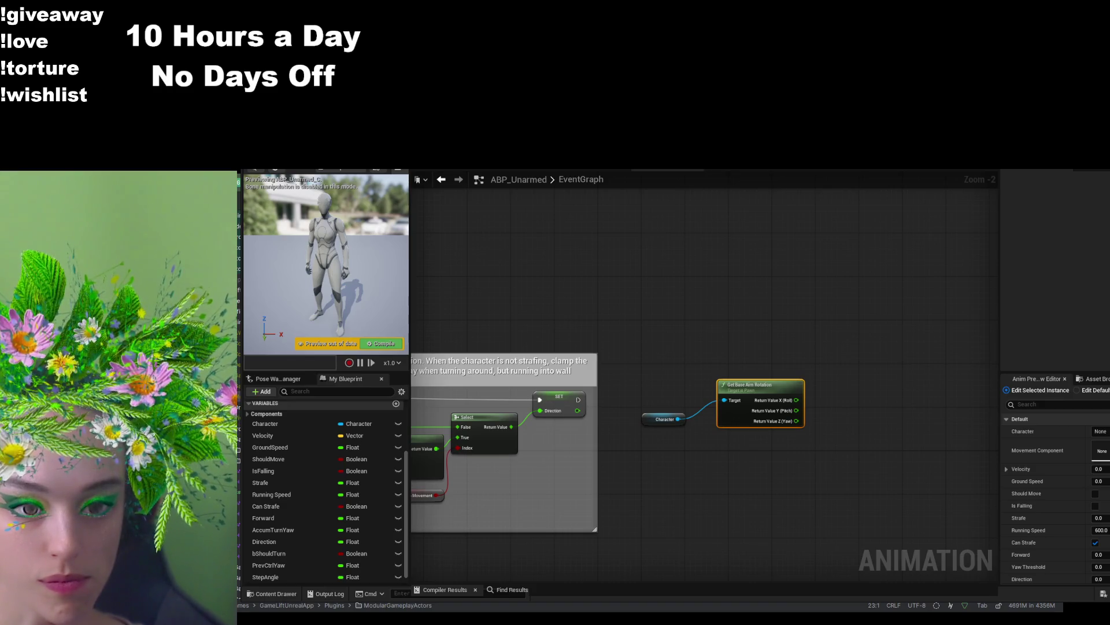
left_click(397, 403)
- Name the new float variable CurrYaw and place a SET CurrYaw node in the graph
type("CurrYaw")
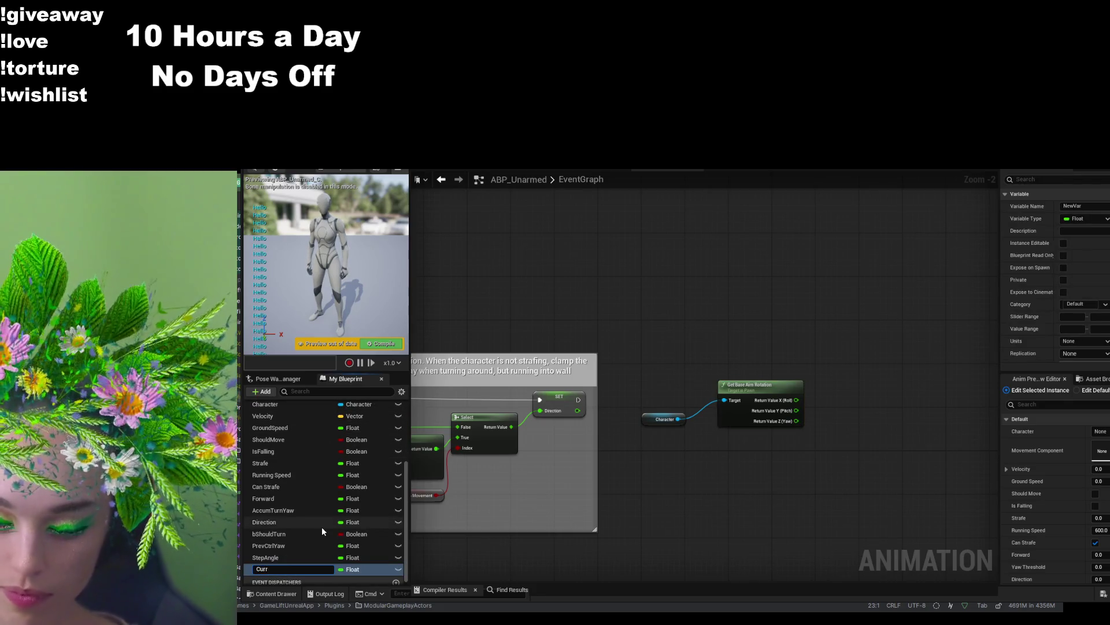
key("Return")
mouse_move(299, 570)
left_mouse_down()
mouse_move(770, 424)
mouse_move(813, 361)
left_mouse_up()
left_click(828, 378)
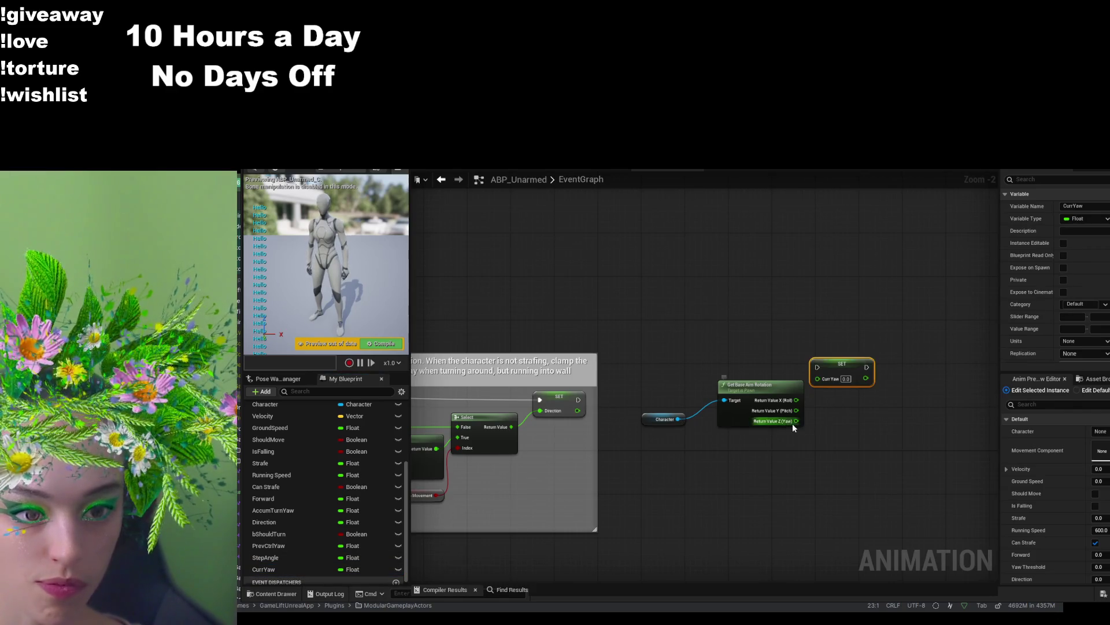
- Feed the aim Yaw into SET CurrYaw, run it after the Direction setter, and paste a Make Rotator
mouse_move(797, 421)
left_mouse_down()
mouse_move(817, 378)
mouse_move(848, 406)
mouse_move(808, 350)
mouse_move(698, 329)
left_mouse_up()
scroll(888, 441, "up", 2)
mouse_move(475, 386)
left_mouse_down()
mouse_move(608, 327)
mouse_move(699, 321)
left_mouse_up()
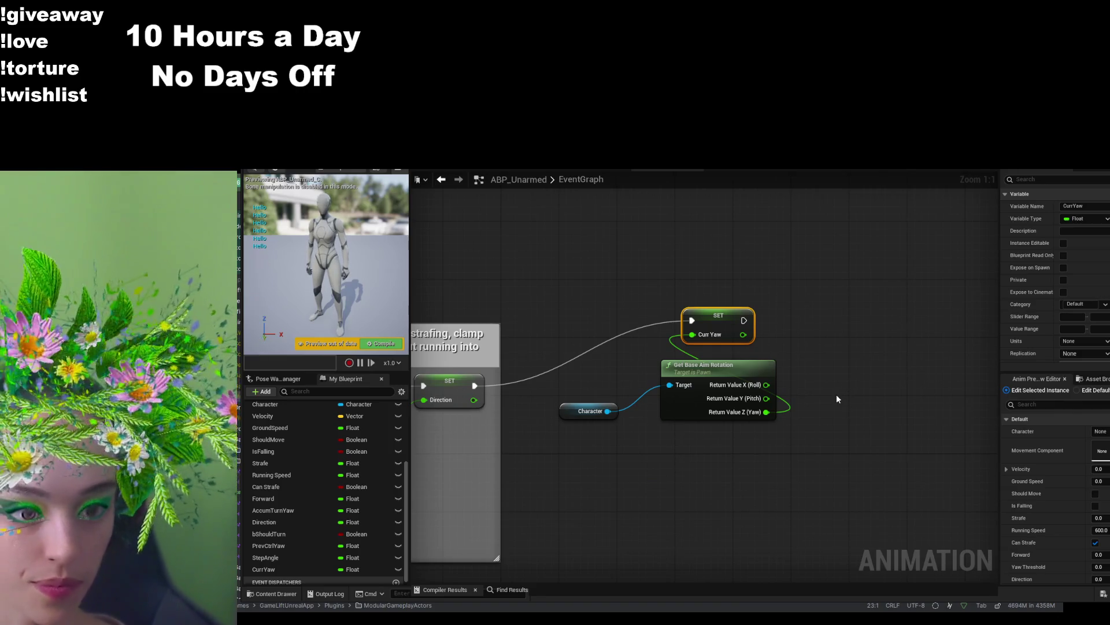
key("ctrl+v")
mouse_move(749, 411)
left_mouse_down()
mouse_move(748, 348)
mouse_move(754, 396)
left_mouse_up()
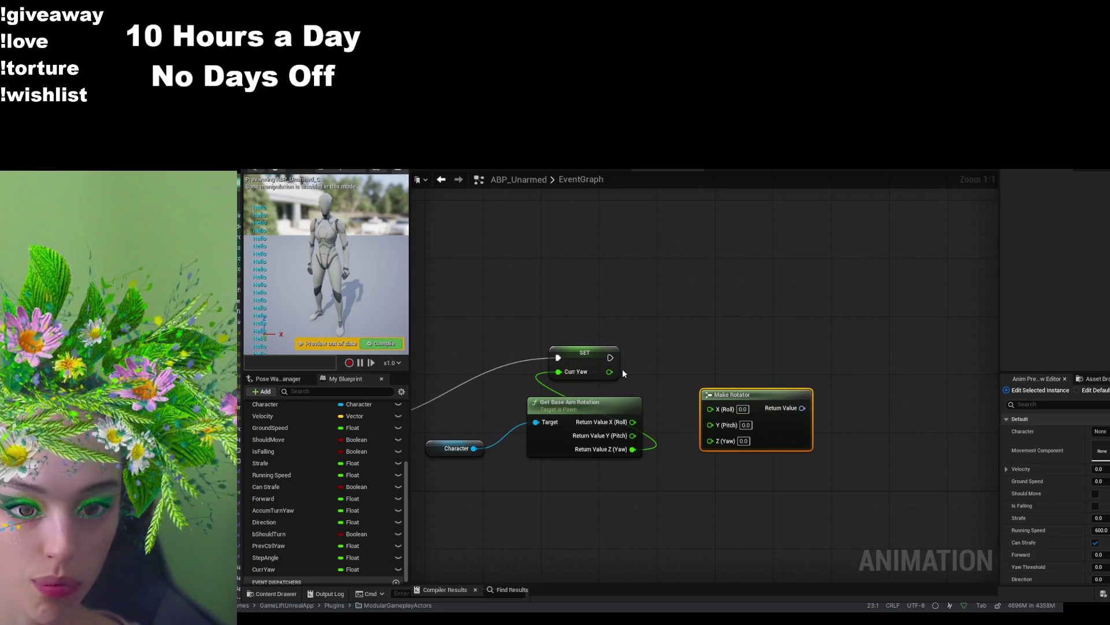
- Wire Curr Yaw into the Make Rotator's Z (Yaw) input and paste a second Make Rotator beside it
mouse_move(610, 373)
left_mouse_down()
mouse_move(678, 403)
mouse_move(710, 439)
left_mouse_up()
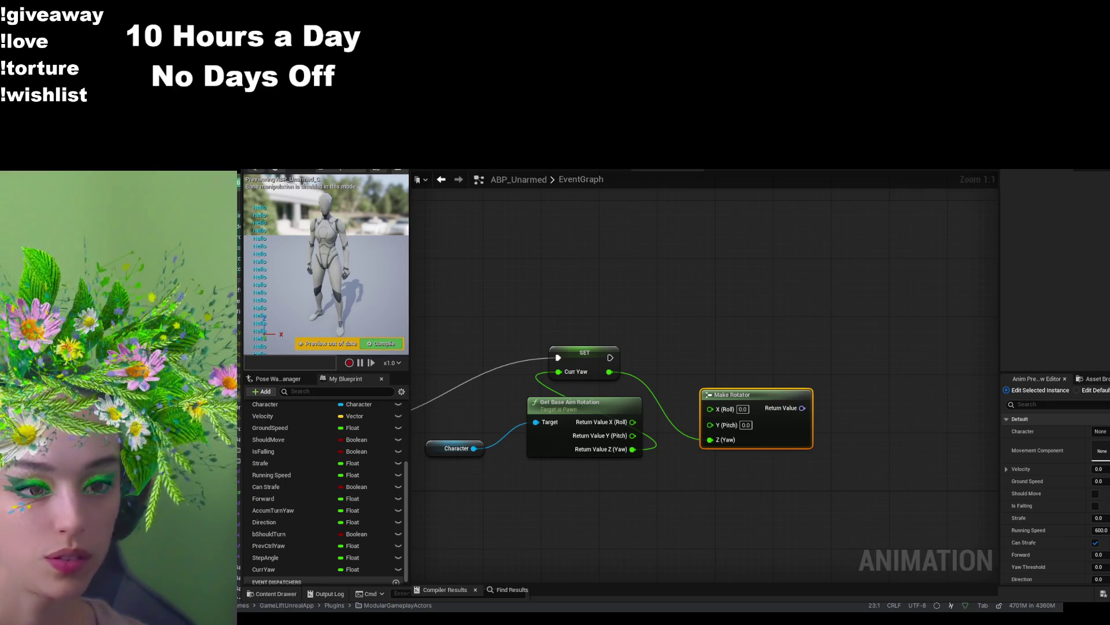
mouse_move(802, 408)
left_mouse_down()
mouse_move(867, 366)
mouse_move(808, 360)
left_mouse_up()
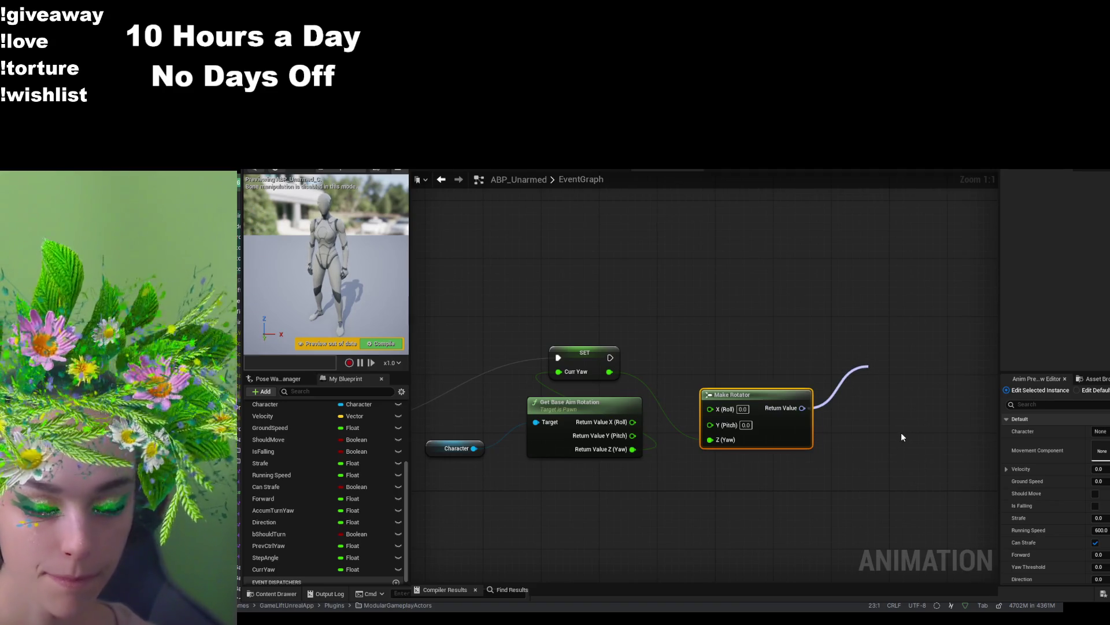
left_click_drag(800, 408, 764, 396)
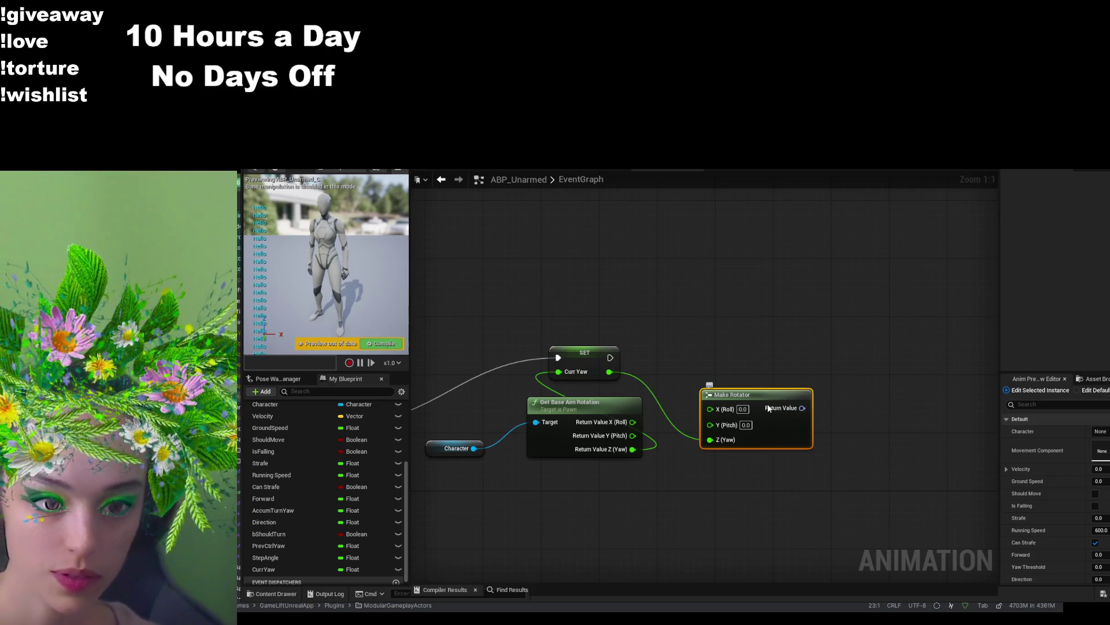
key("ctrl+v")
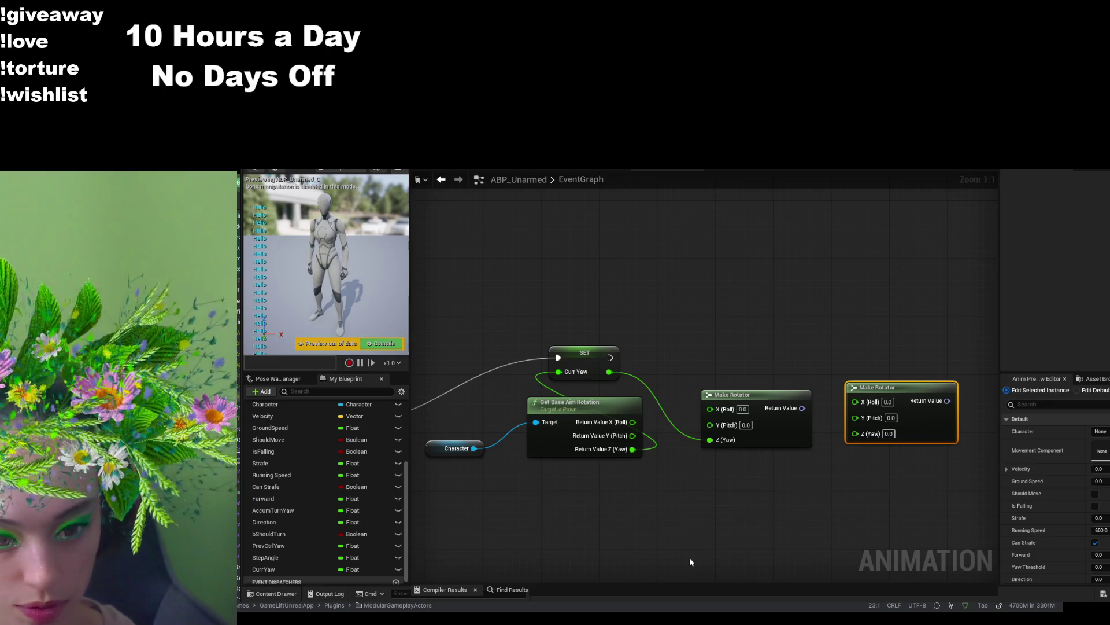
scroll(706, 523, "down", 3)
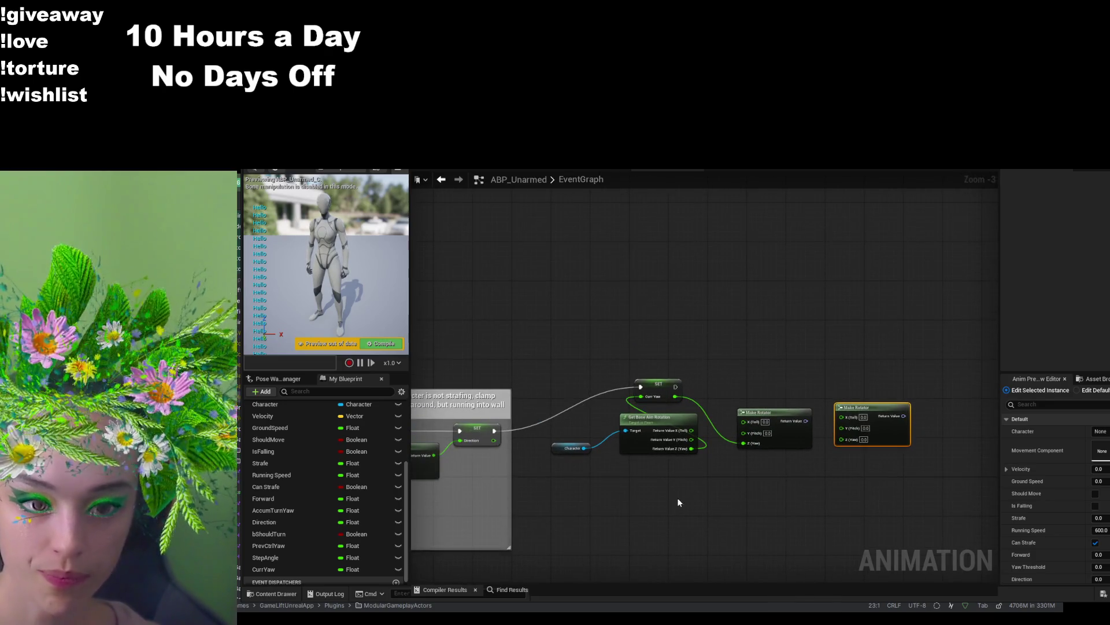
- In the Can Strafe area, add a Character getter feeding a new Get Base Aim Rotation node
scroll(677, 499, "up", 2)
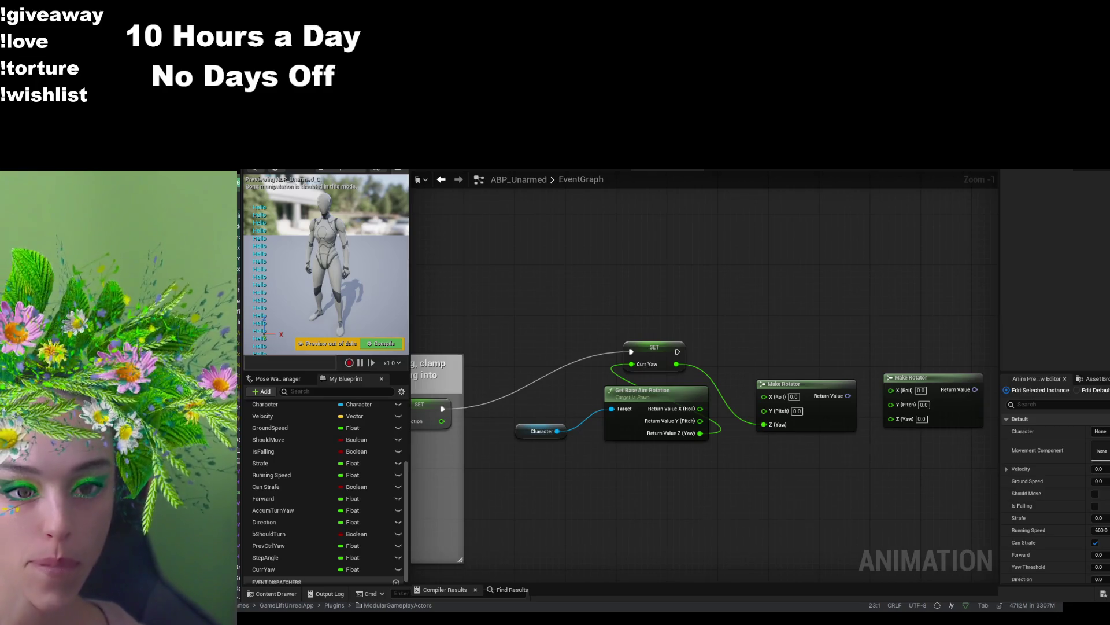
scroll(561, 431, "down", 4)
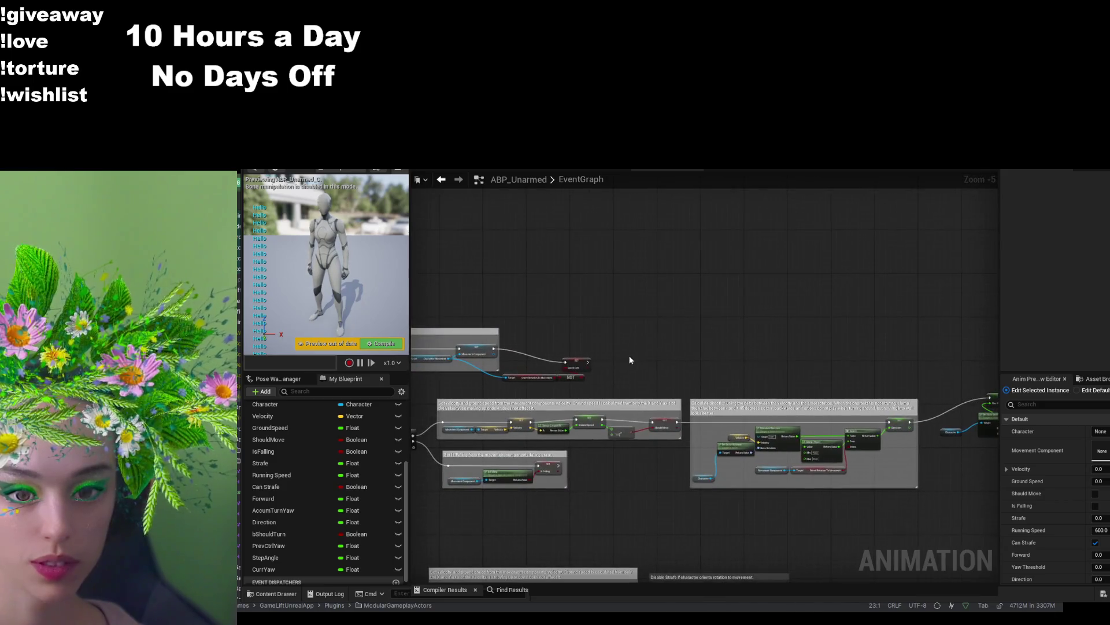
scroll(589, 390, "up", 5)
mouse_move(618, 417)
left_mouse_down()
mouse_move(617, 467)
mouse_move(444, 467)
left_mouse_up()
mouse_move(1018, 357)
left_mouse_down()
mouse_move(819, 336)
mouse_move(876, 371)
left_mouse_up()
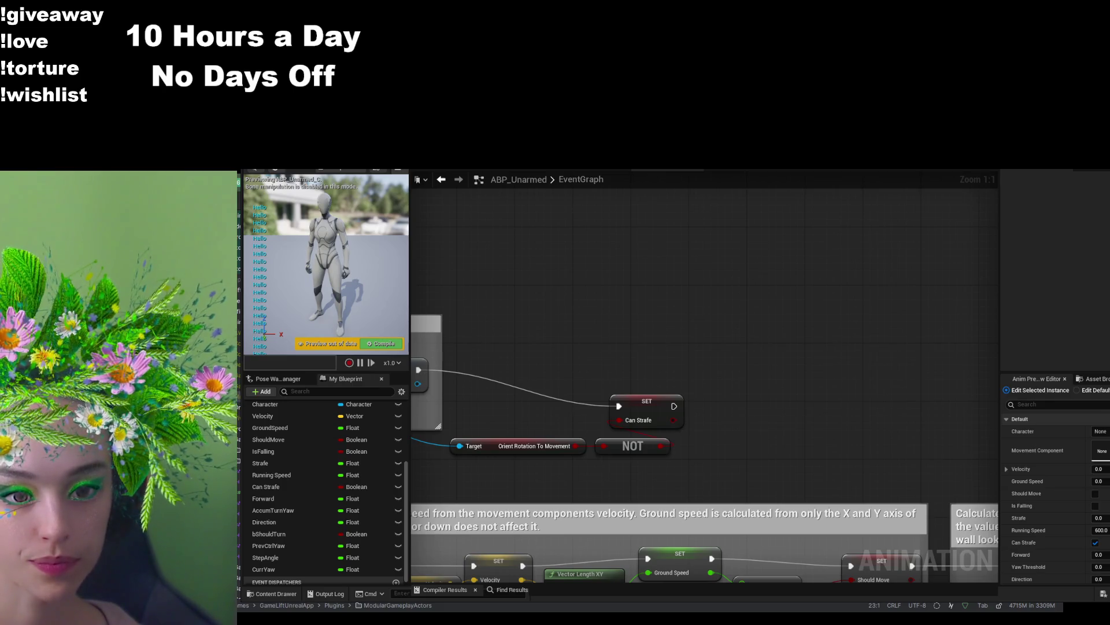
left_click_drag(728, 393, 886, 348)
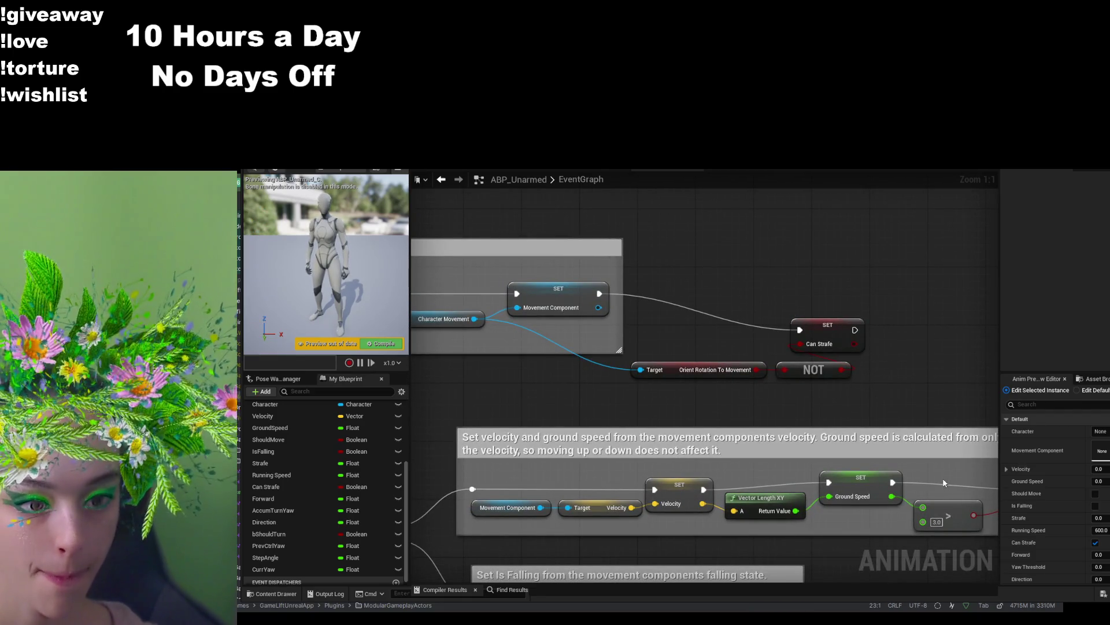
mouse_move(265, 404)
left_mouse_down()
mouse_move(777, 388)
mouse_move(890, 348)
left_mouse_up()
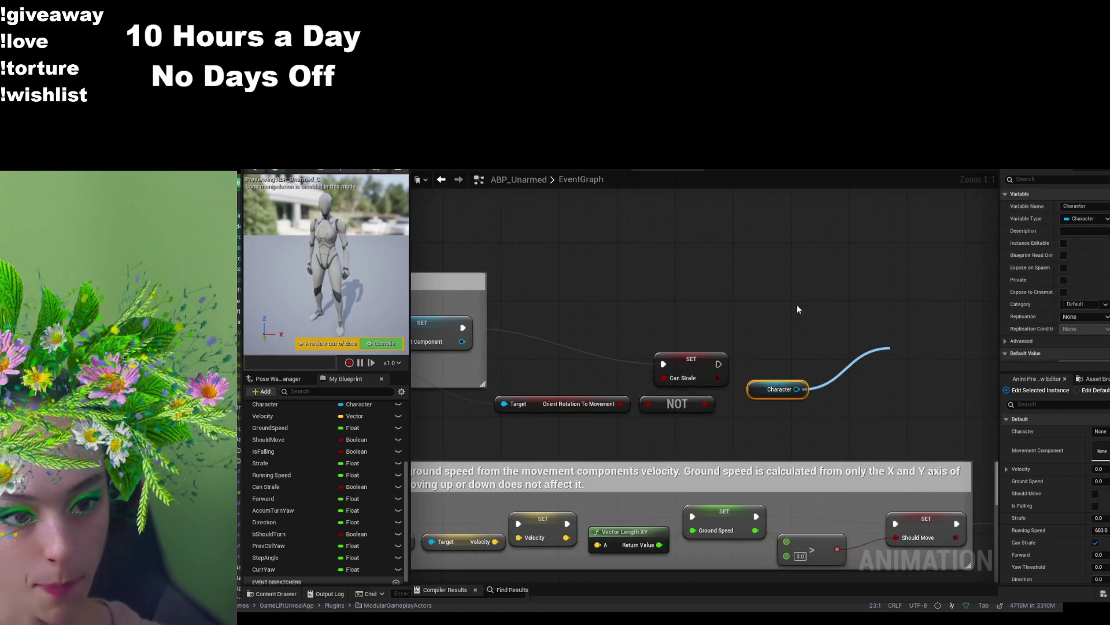
left_click(918, 389)
- Split the new aim rotation into Roll, Pitch and Yaw and set PrevCtrlYaw from its Z (Yaw)
mouse_move(905, 324)
left_mouse_down()
mouse_move(784, 358)
mouse_move(784, 386)
mouse_move(746, 388)
left_mouse_up()
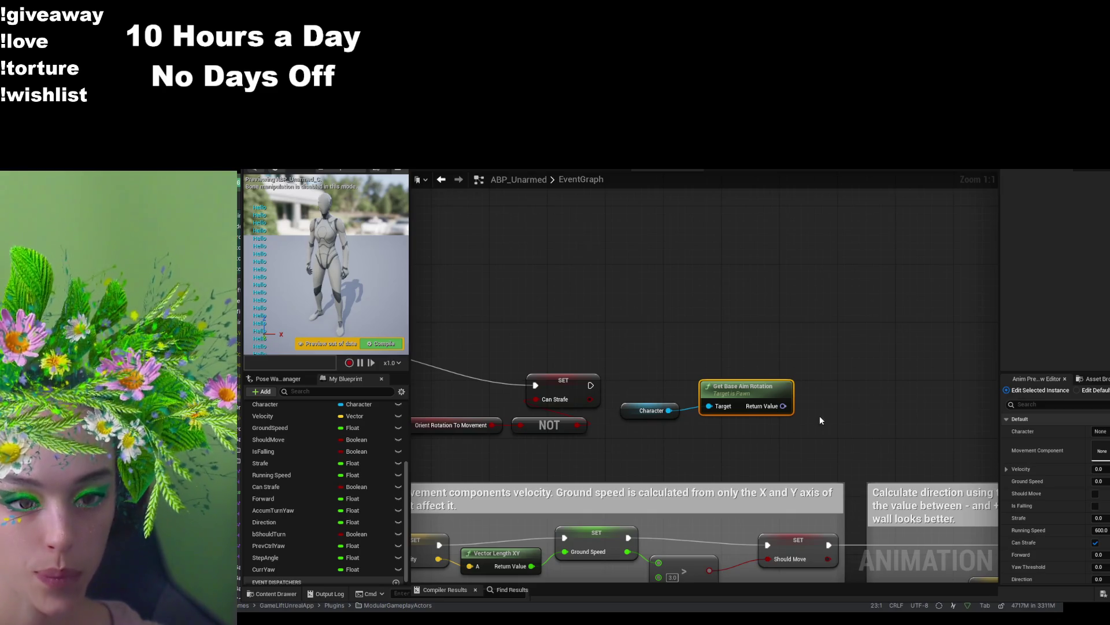
right_click(783, 406)
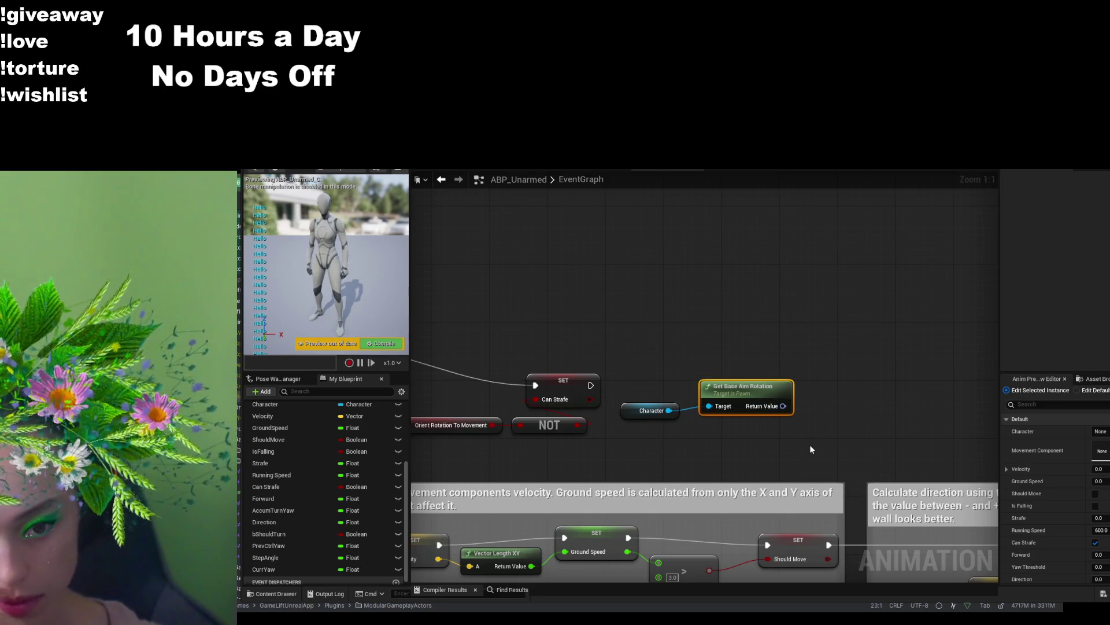
left_click(809, 444)
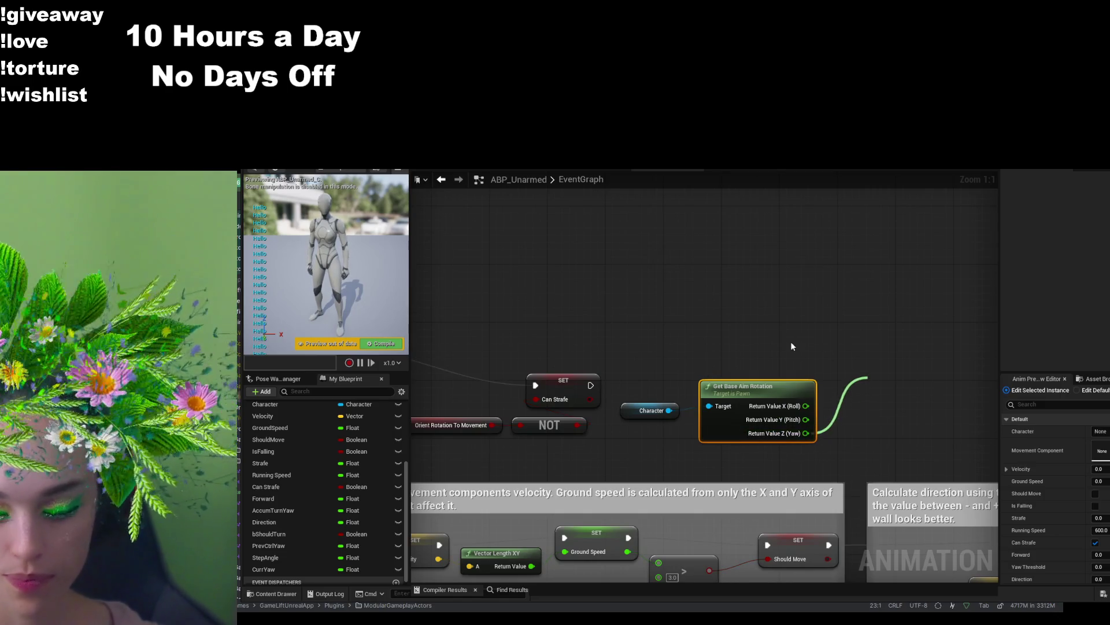
left_click(929, 443)
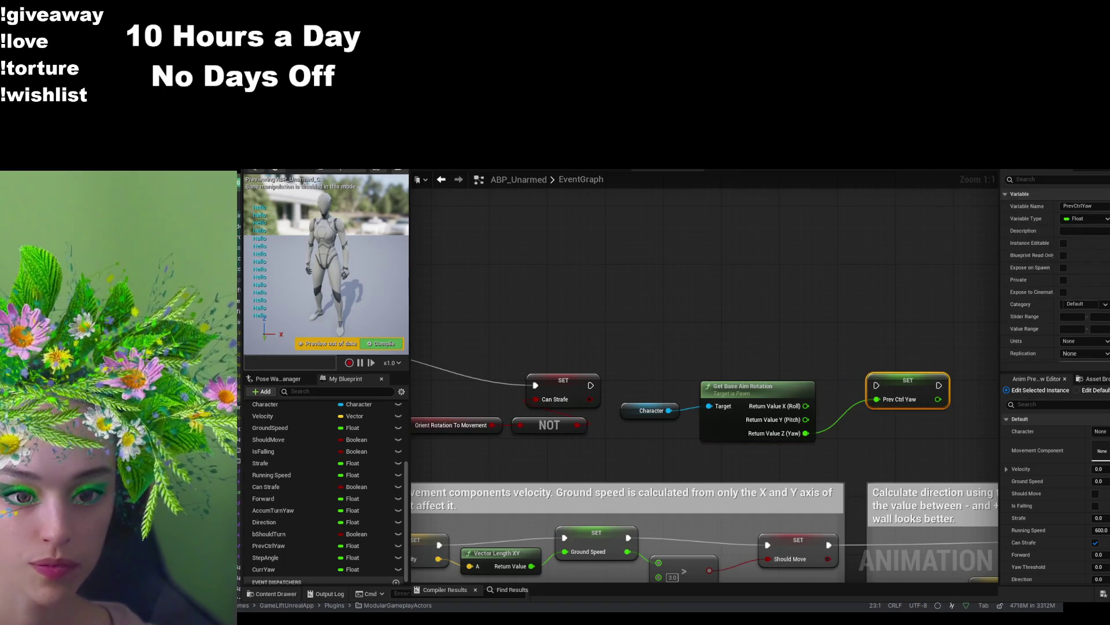